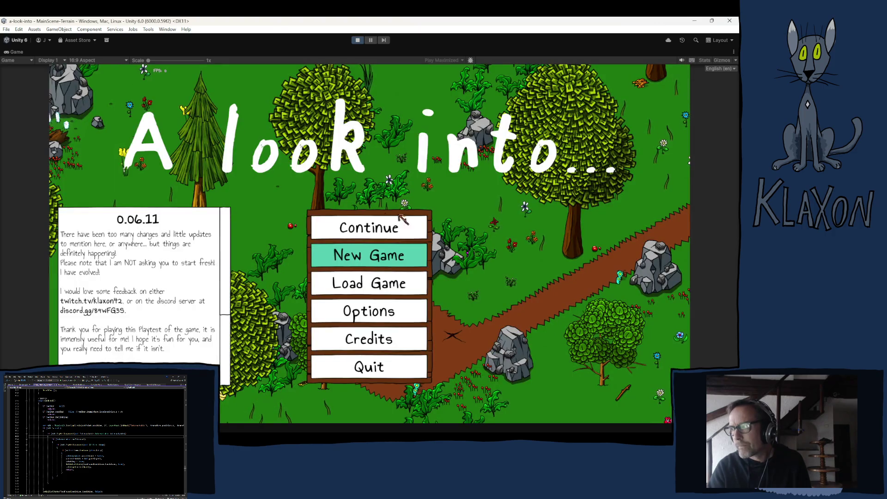
Continue the saved game and teleport the player to Bear Den from the debug location list.
click(349, 229)
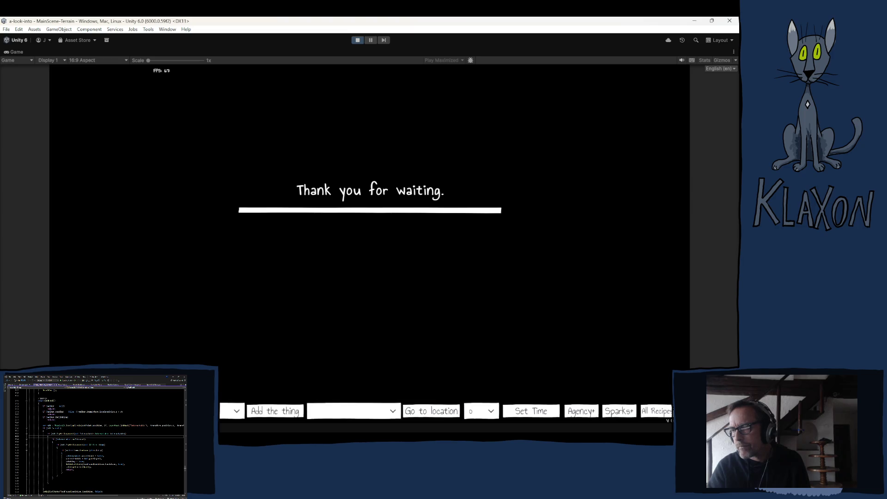
click(363, 416)
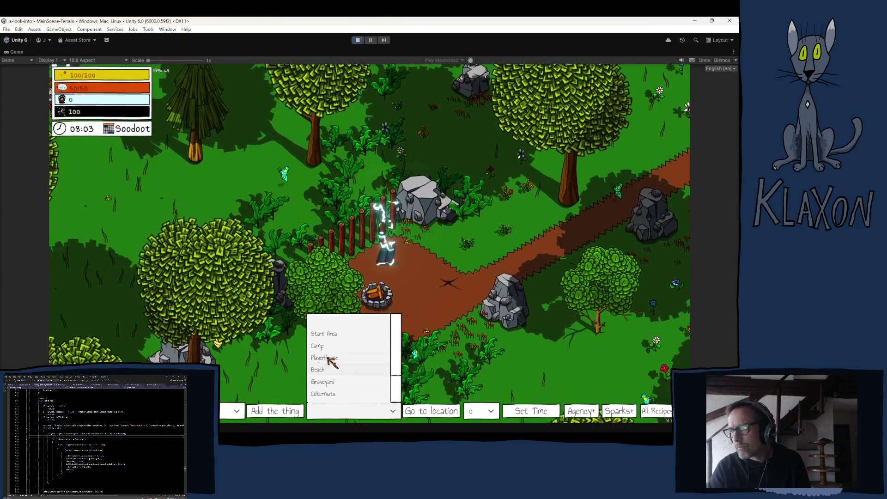
scroll(350, 391, down, 2)
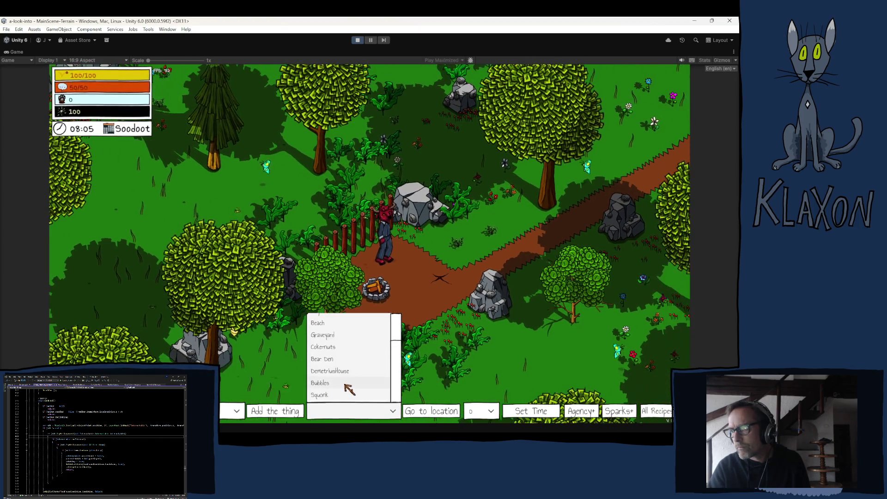
click(337, 362)
click(412, 412)
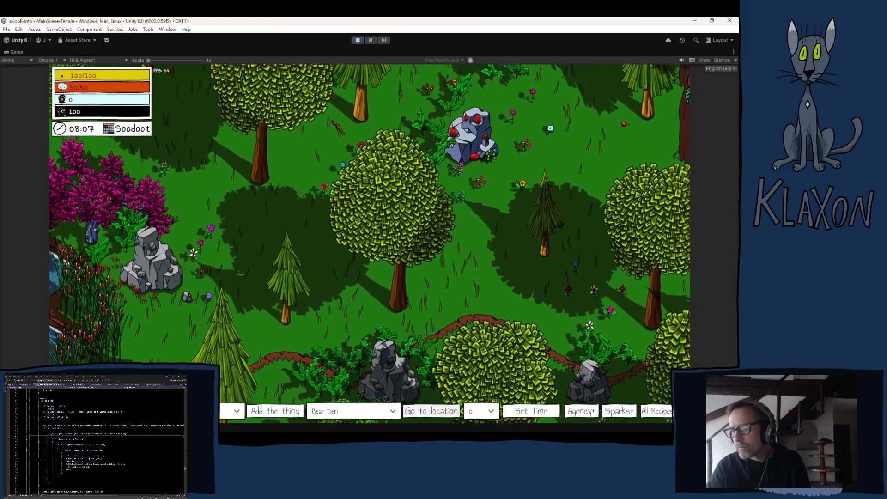
Hide the debug bar and walk past the central tree and rock, then southwest behind the tree.
key(grave)
key(d)
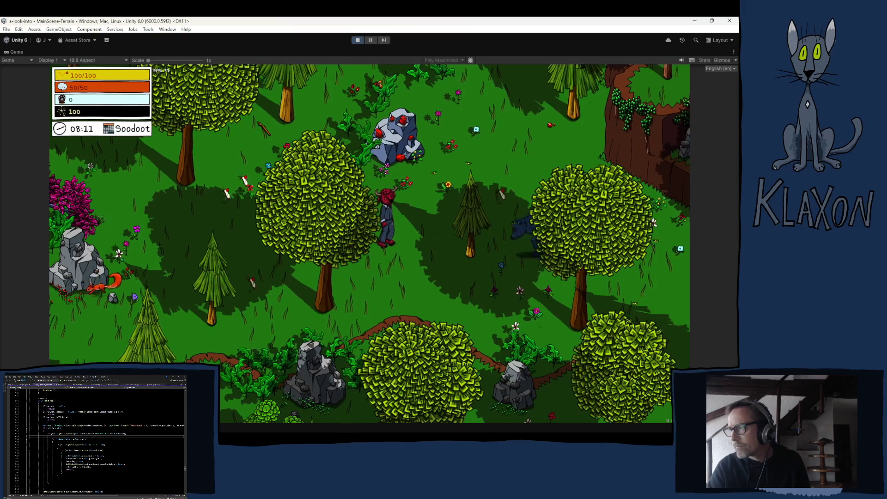
key(a)
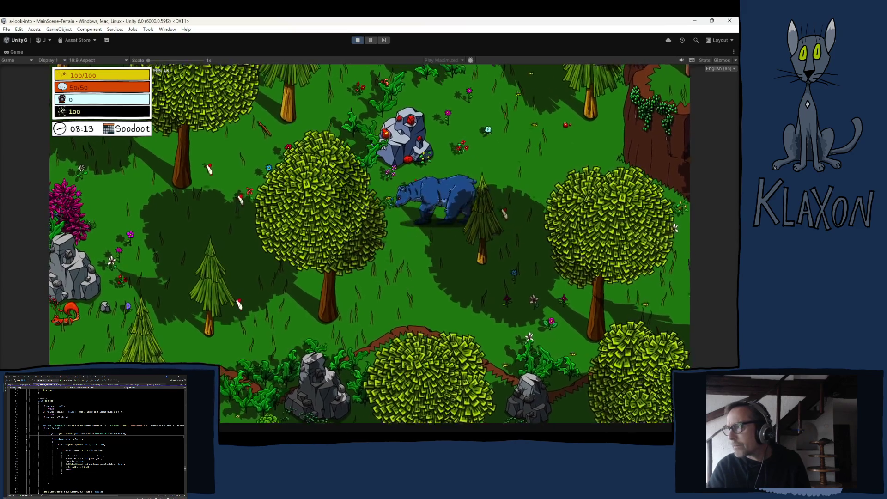
key(w)
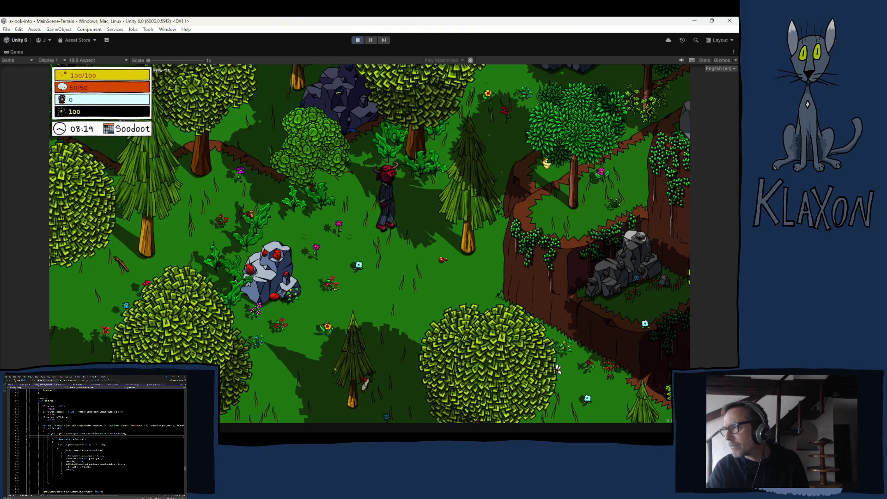
key(s)
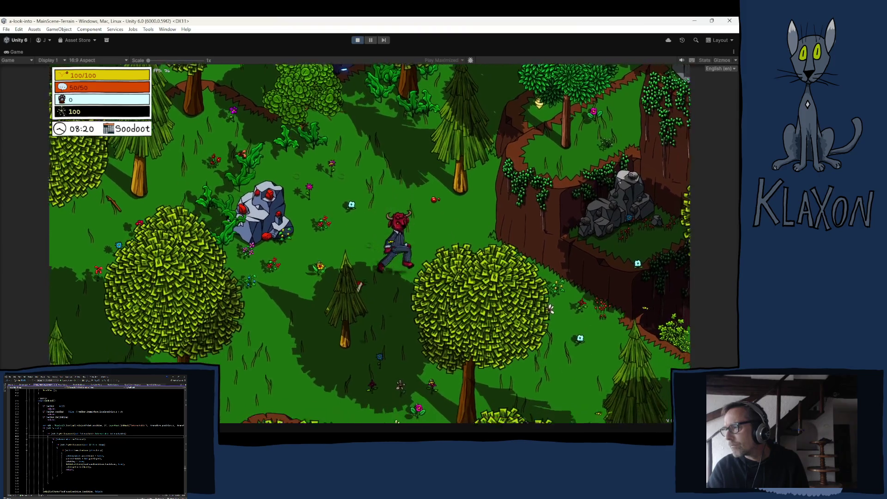
key(s)
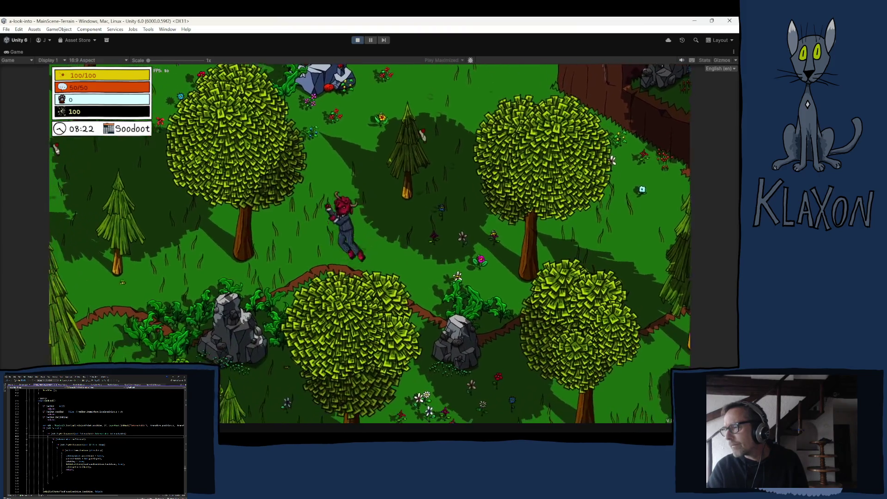
key(s)
key(a)
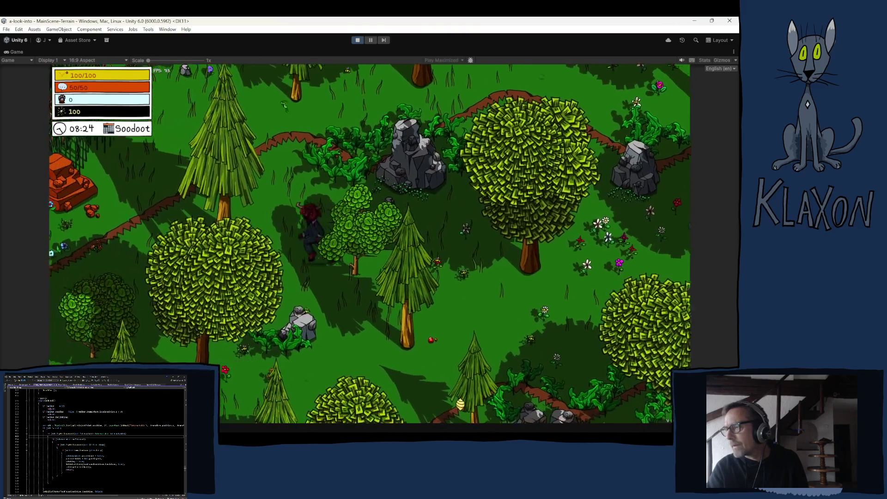
key(s)
key(a)
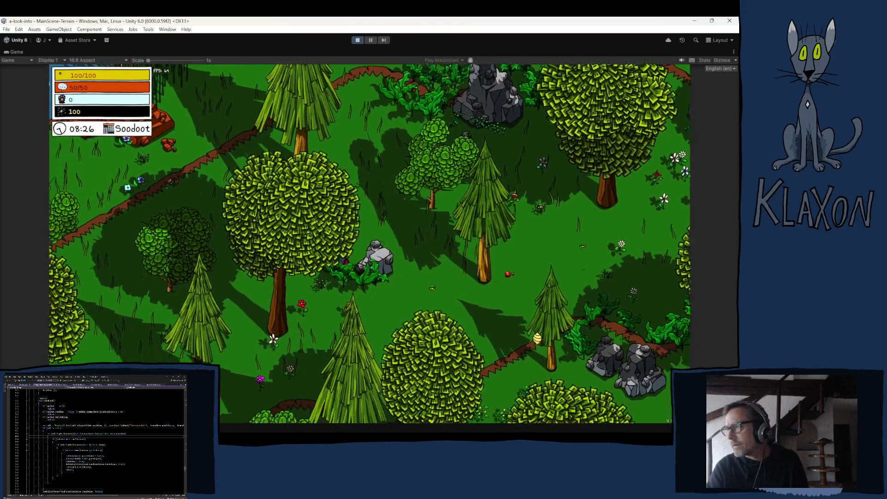
Walk east to the rock, trail the bear to the boulders, then head back past the round tree.
key(d)
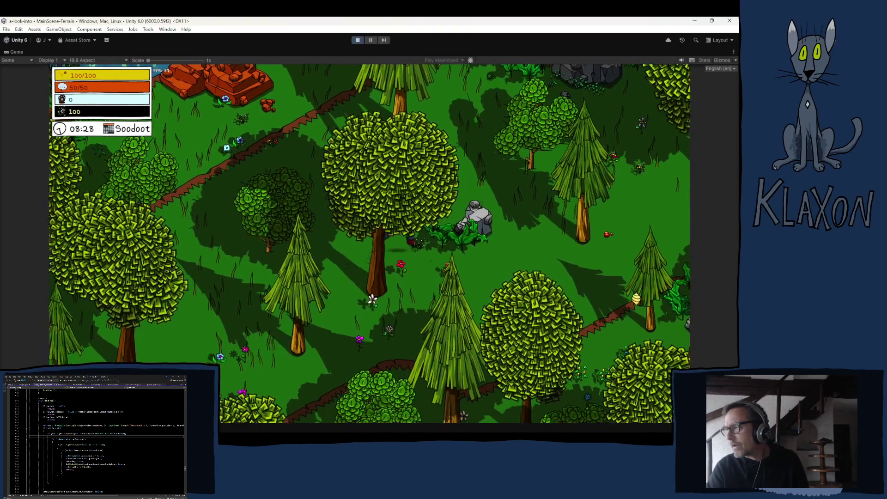
key(w)
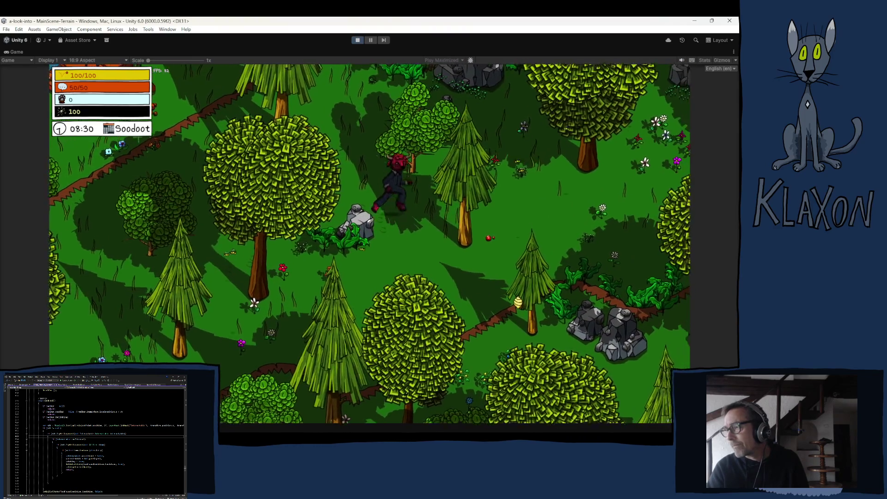
key(w)
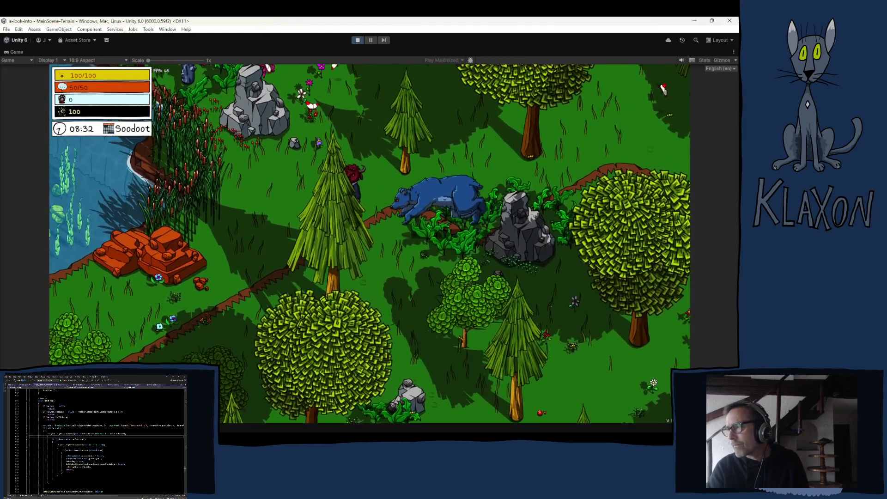
key(d)
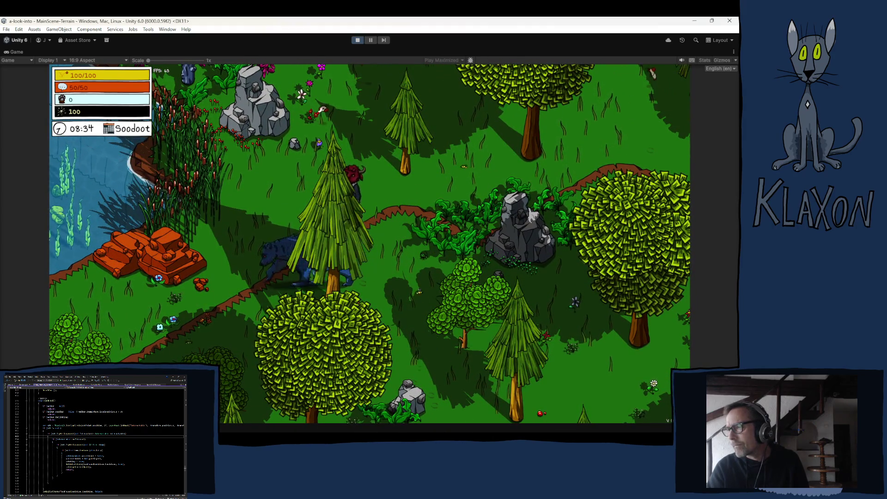
key(d)
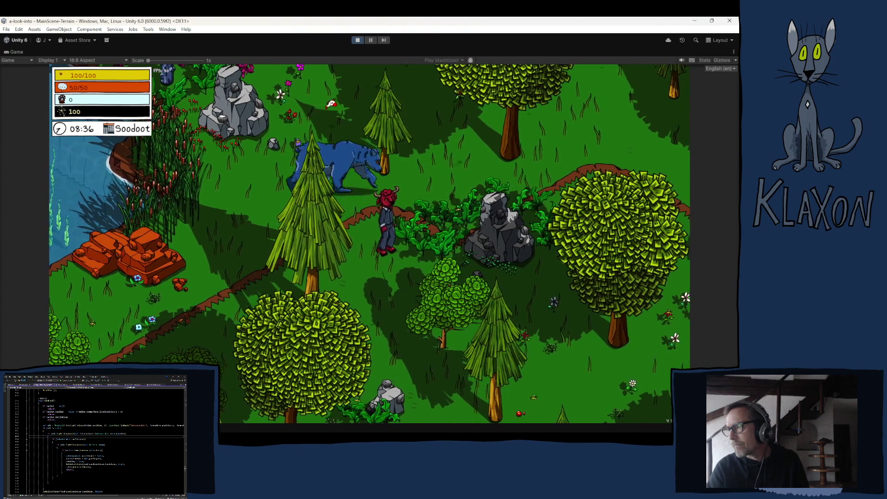
key(w)
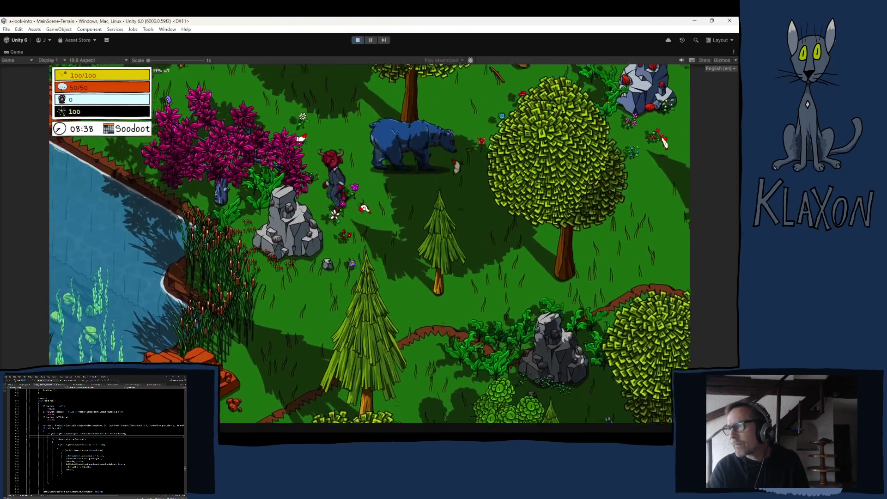
key(w)
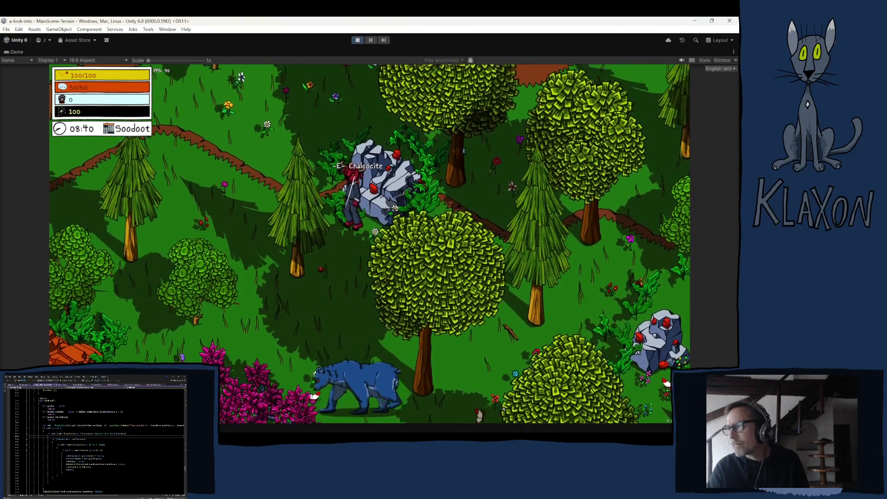
key(s)
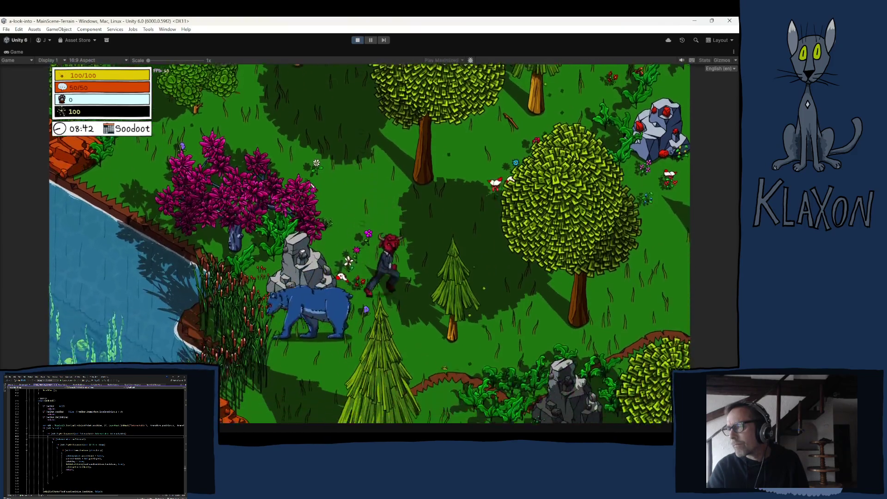
key(s)
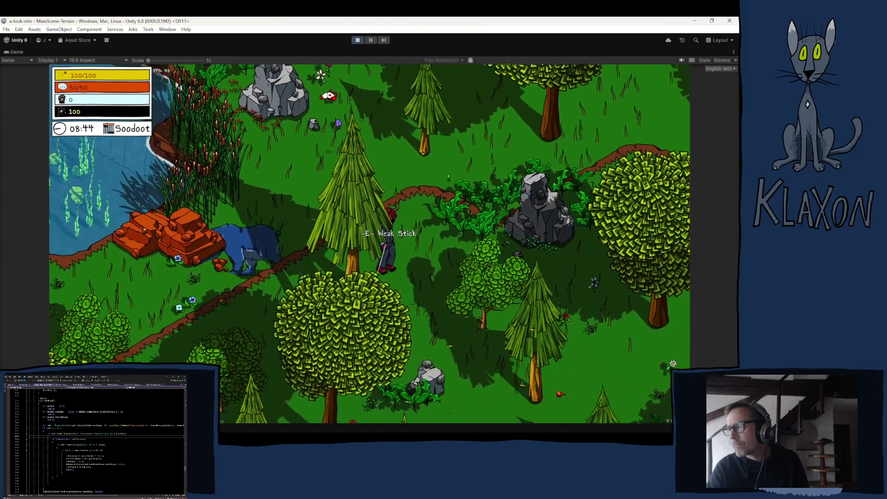
key(s)
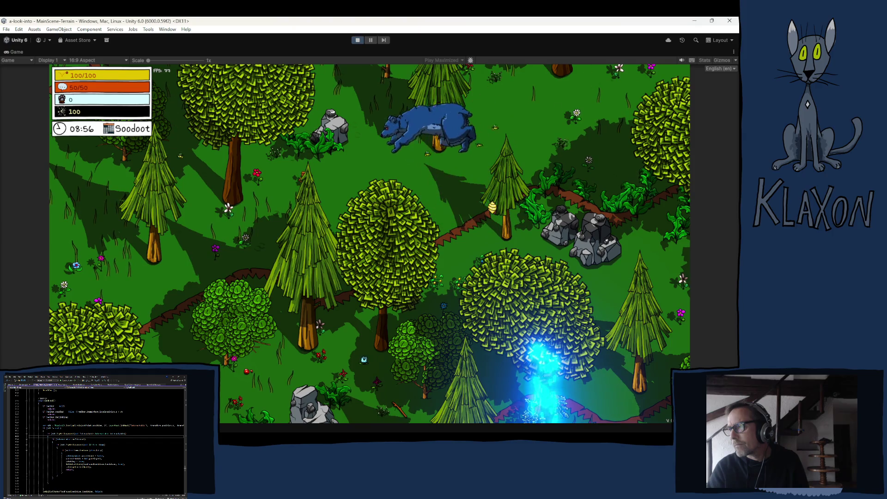
Walk the player north toward the bear, then east and south until the bear sits to his left.
key(w)
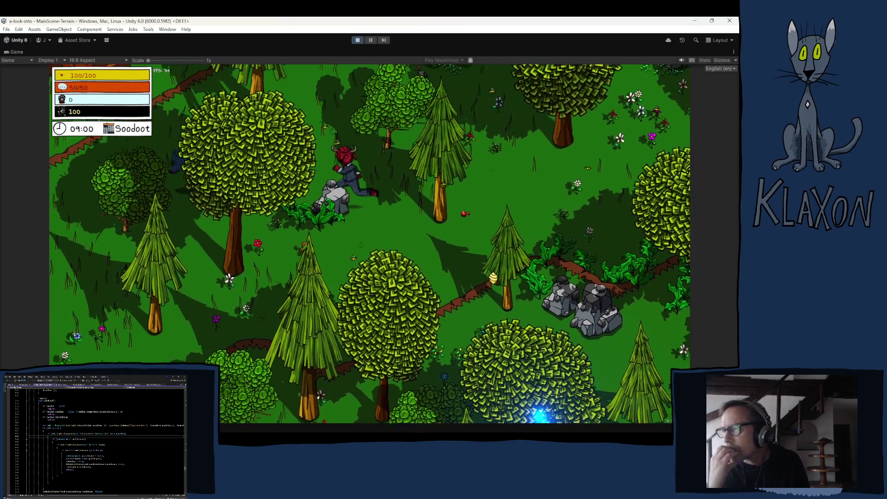
key(w)
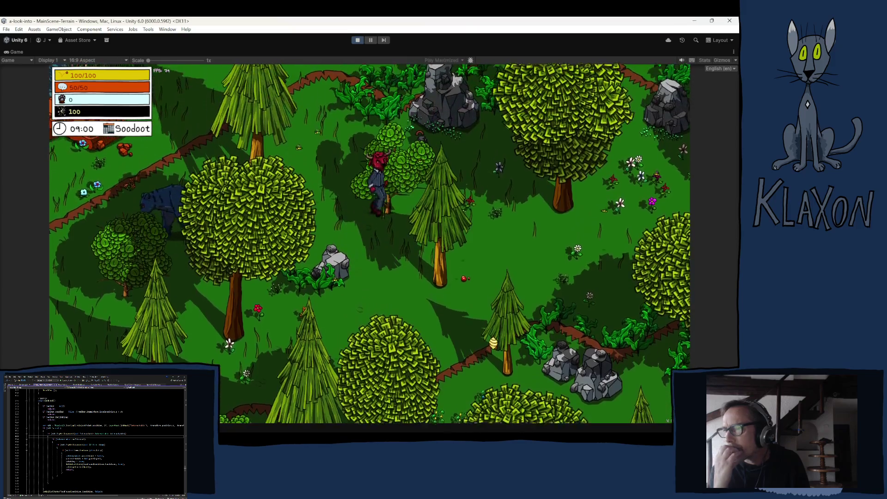
key(a)
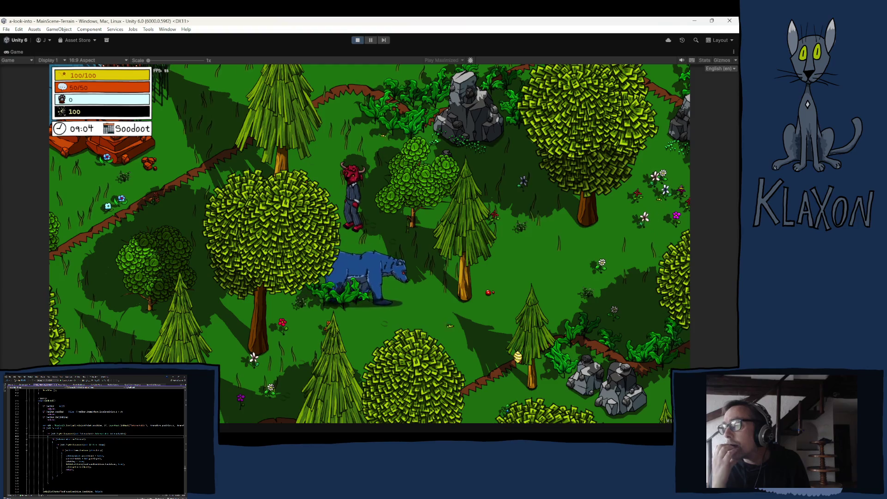
key(d)
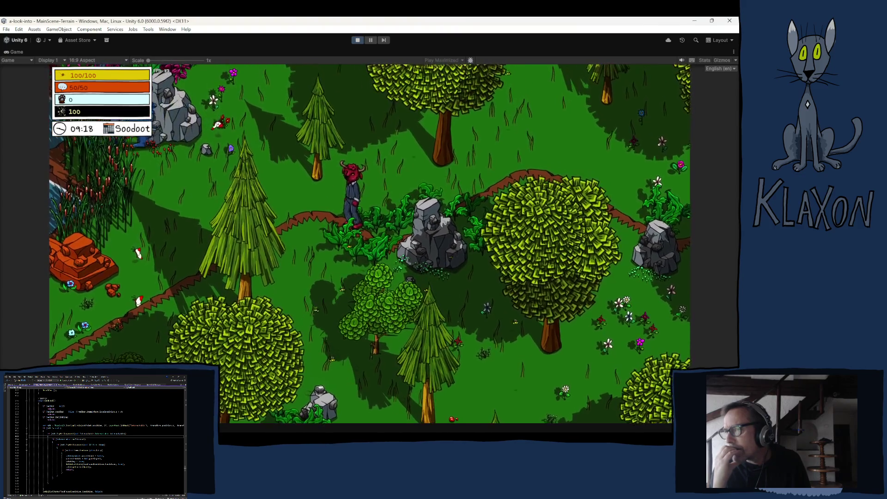
key(w)
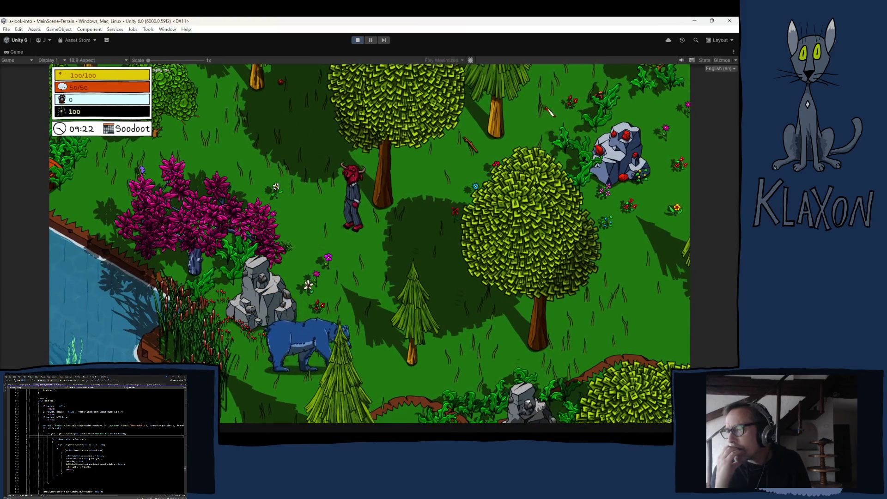
key(d)
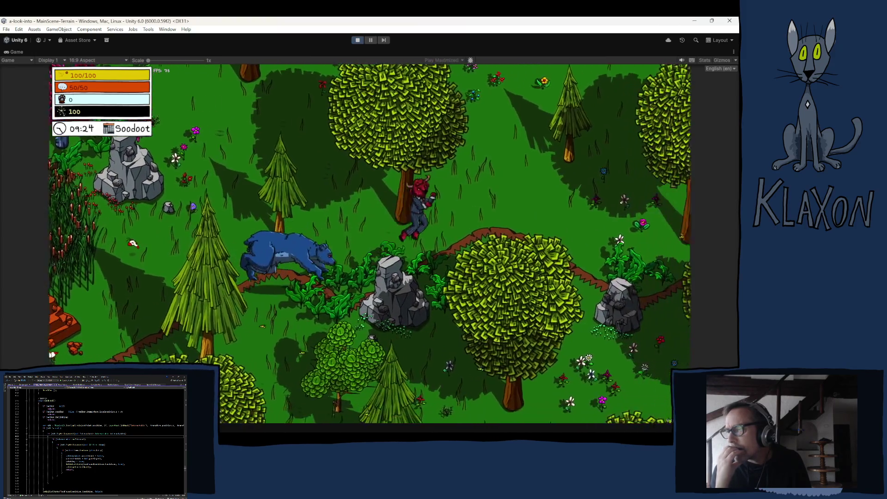
key(s)
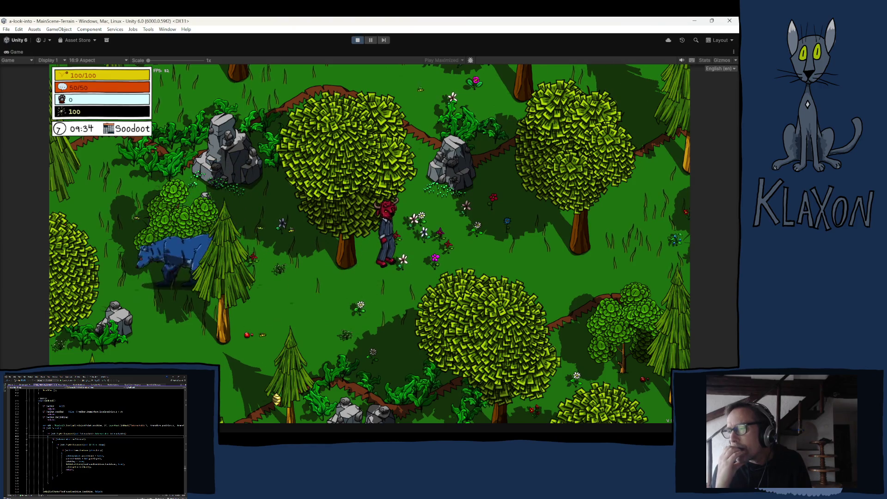
key(s)
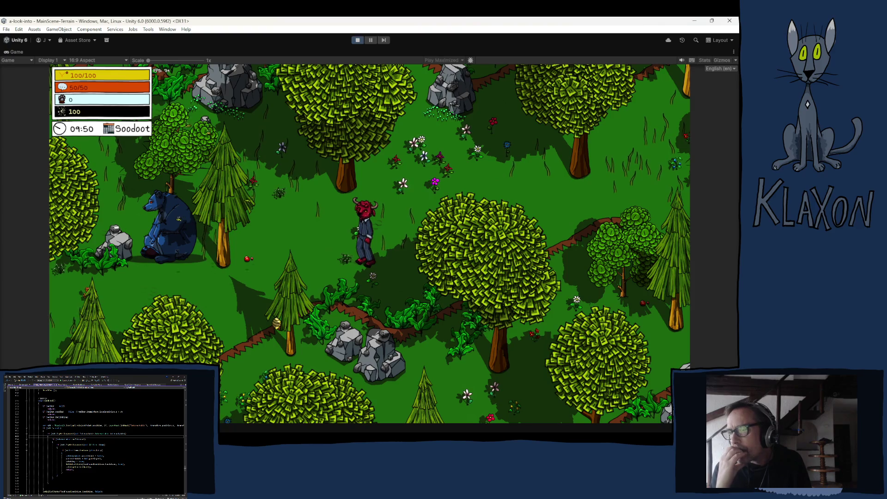
Walk the character left and up-left across the map, then back down-right.
key(a)
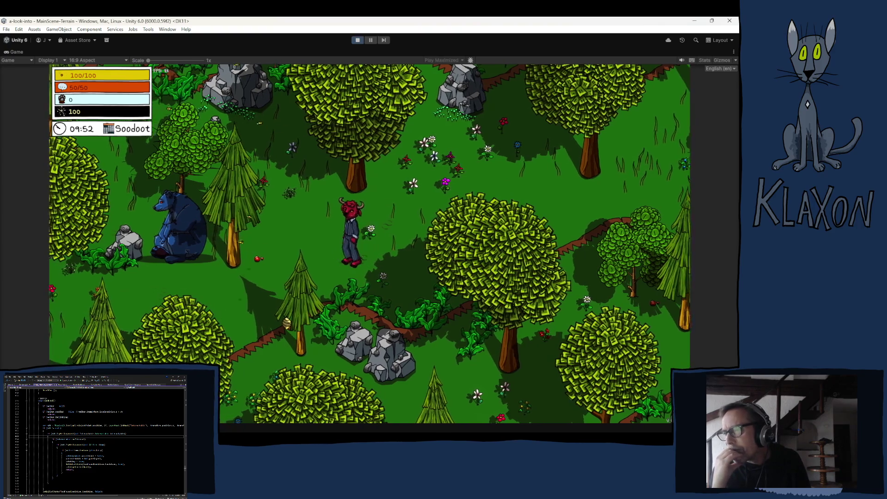
key(a)
key(a)
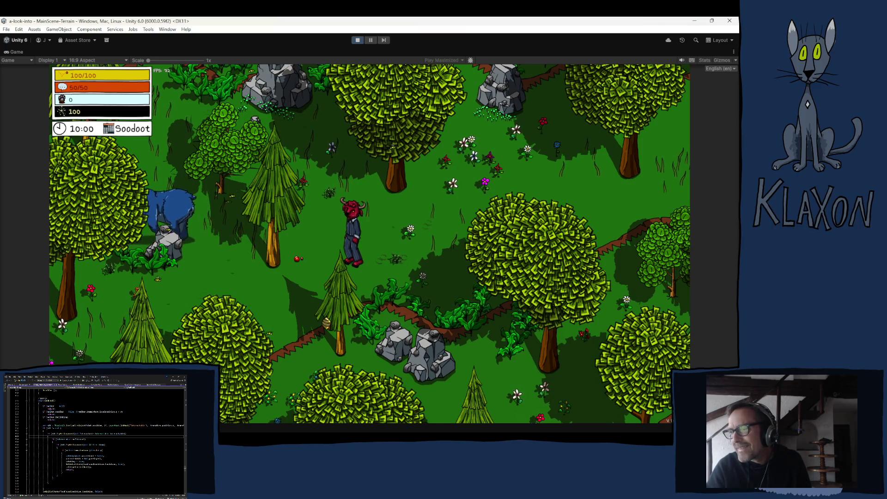
key(w)
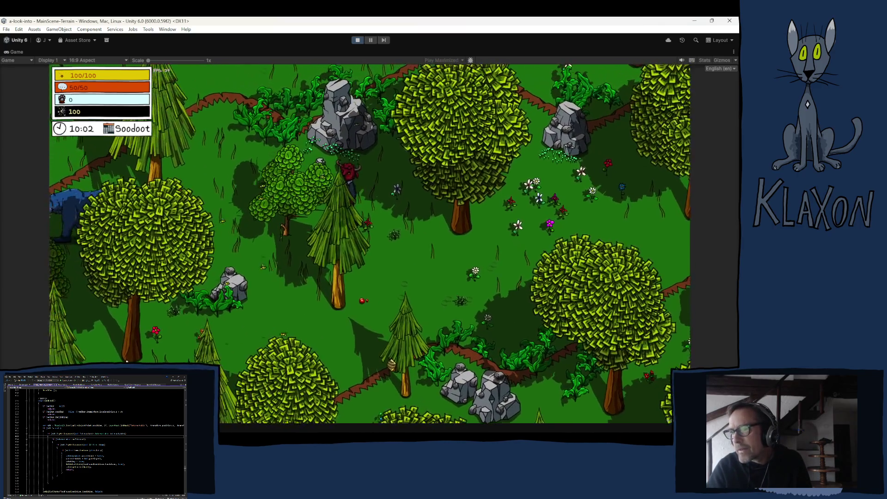
key(w)
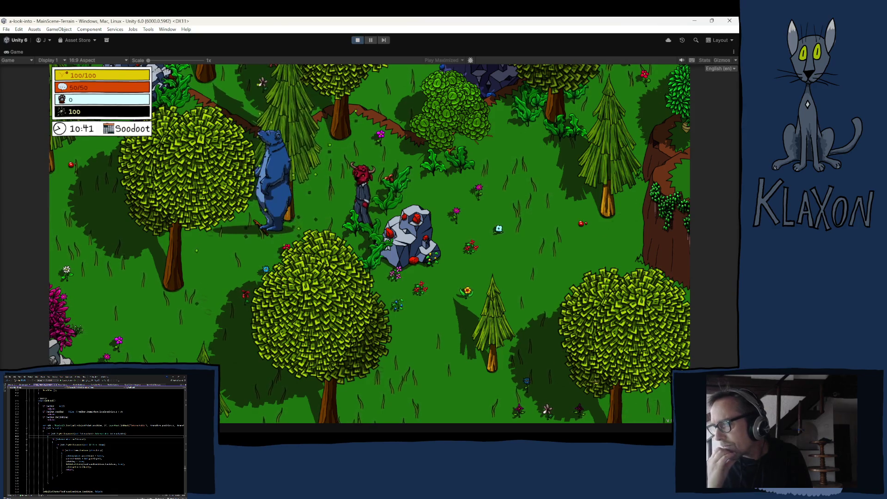
key(w+a)
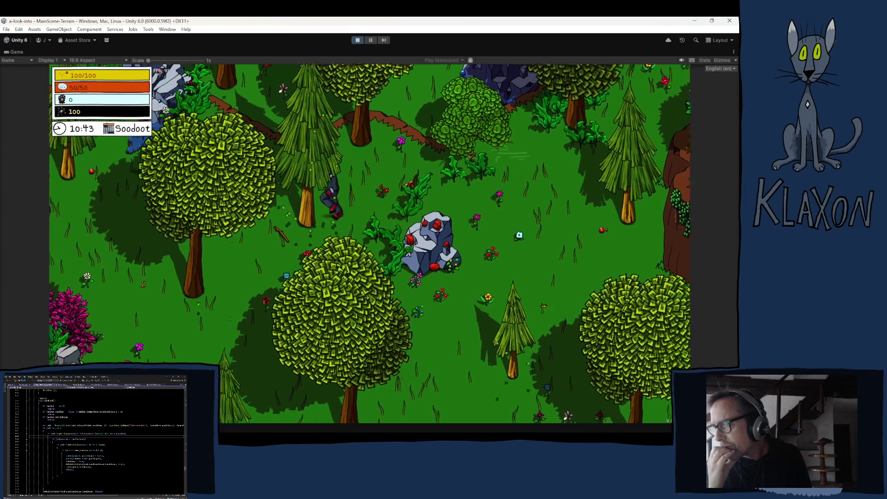
key(w+a)
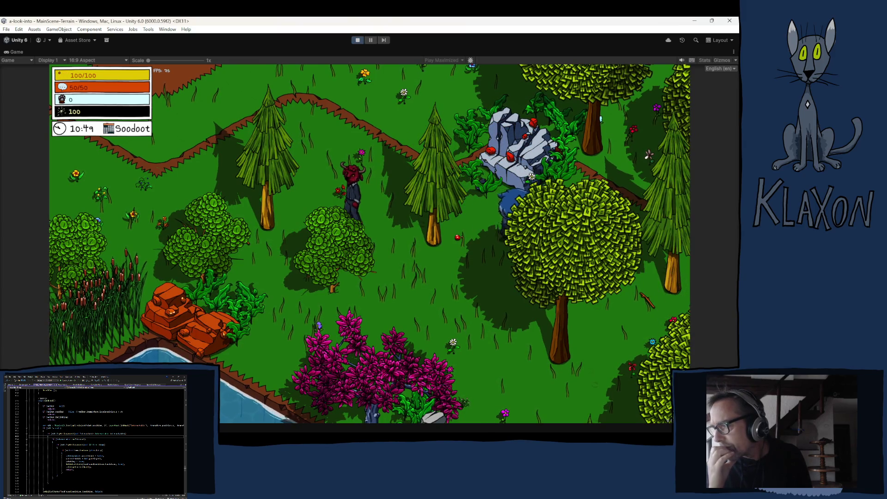
key(s+d)
key(s+d)
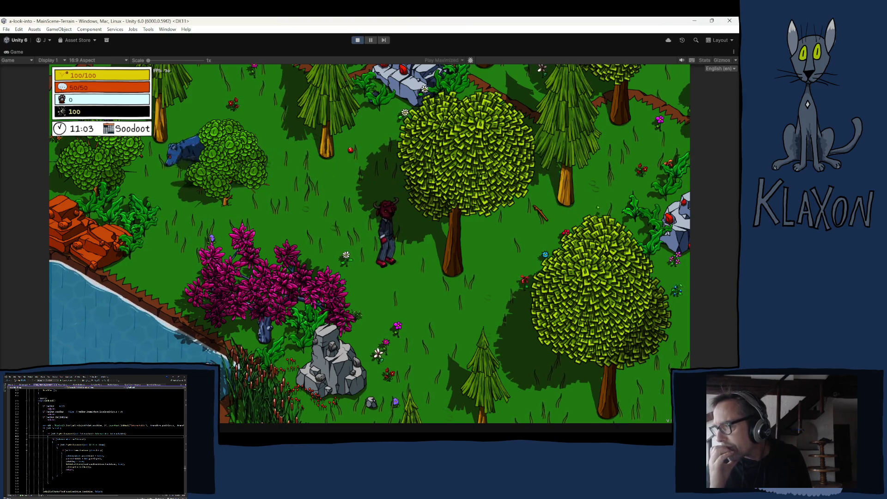
Head up-left, run right beside the Bear, then walk down past the big tree to the red-crystal rock.
key(a)
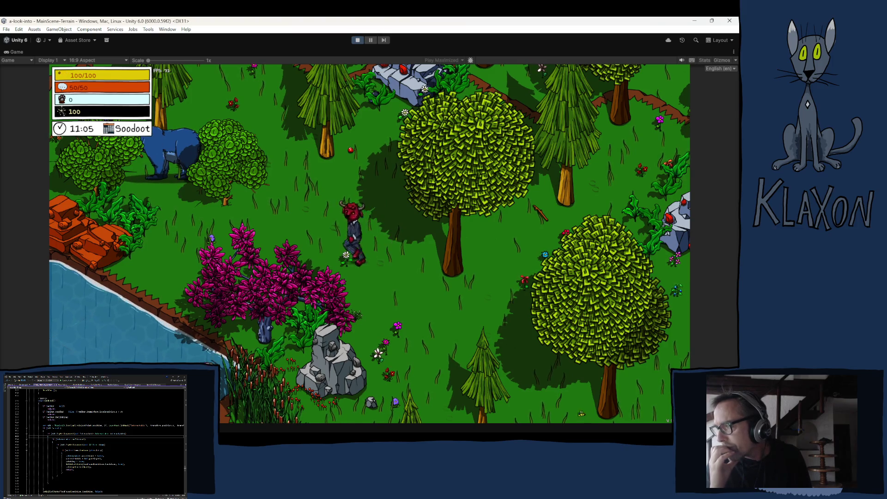
key(w)
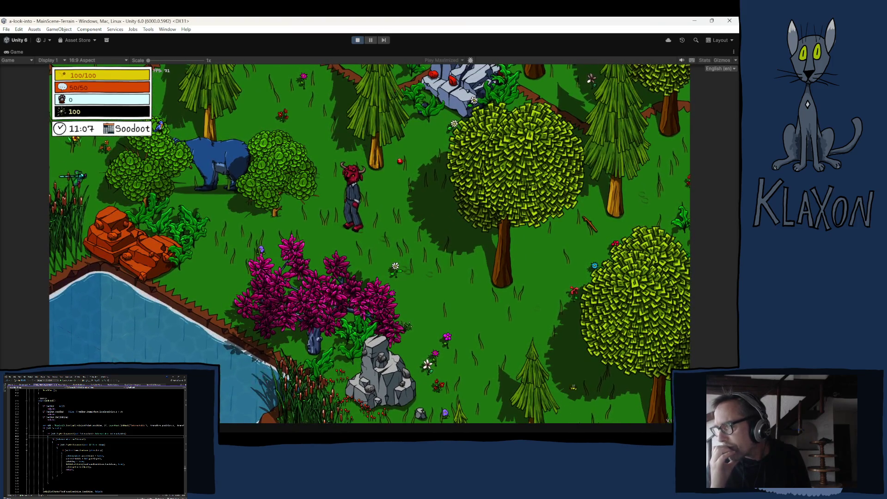
key(d)
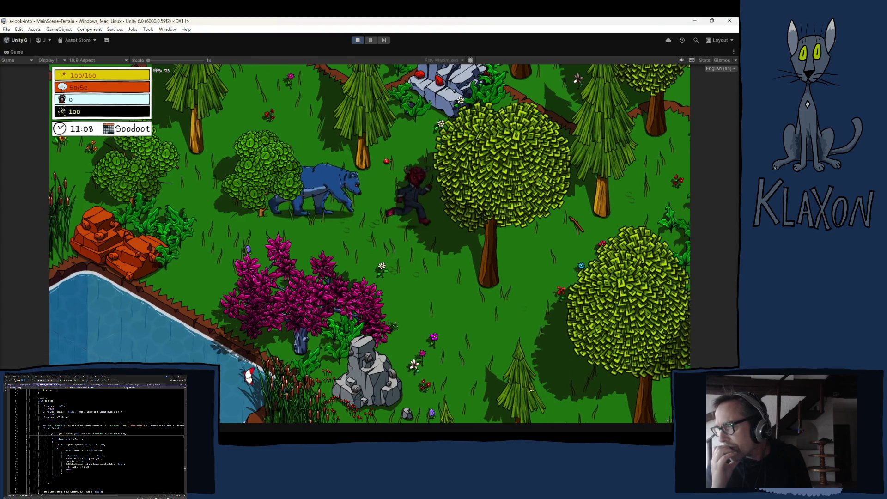
key(d)
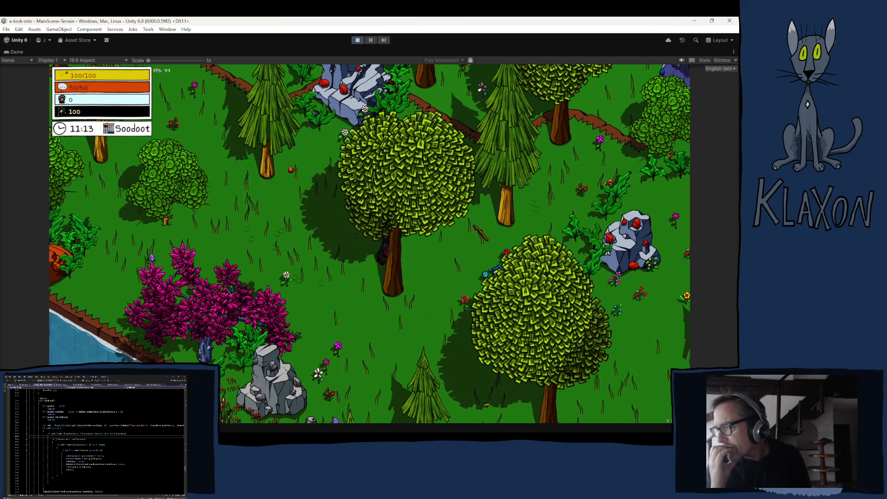
key(s)
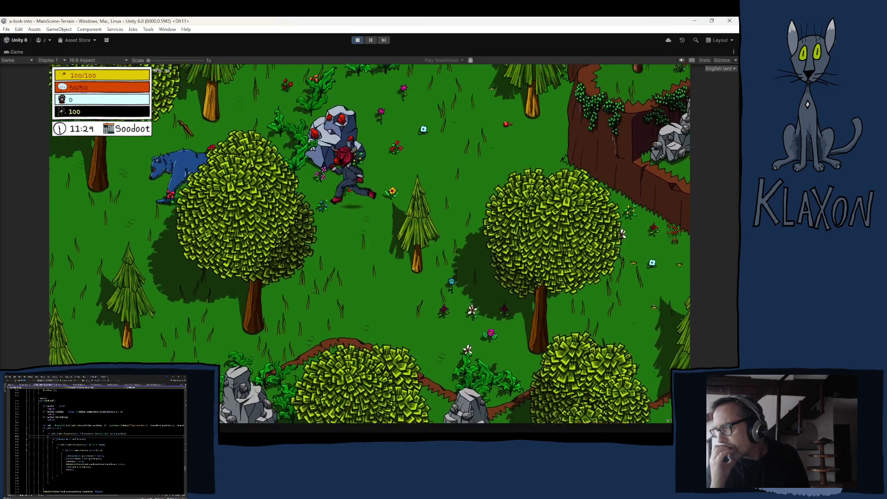
key(s)
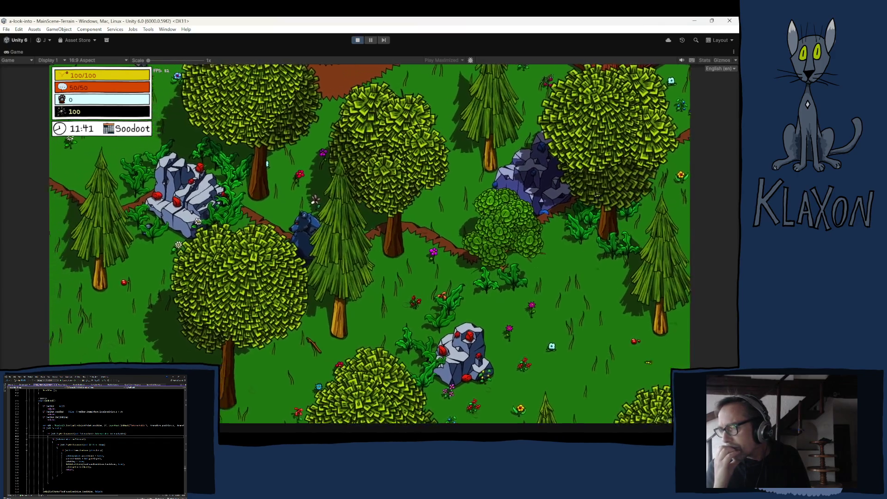
Walk south to the Weak Stick, then right past the Bear and up to the Stone pickup.
key(s)
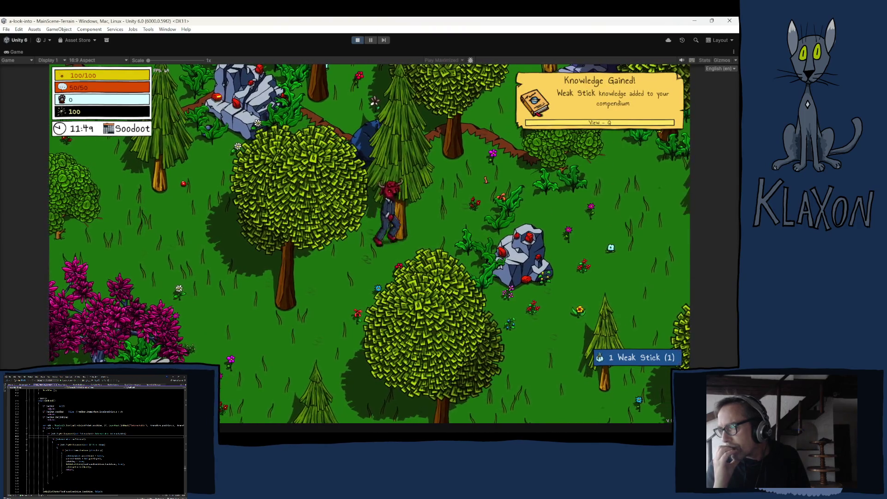
key(d)
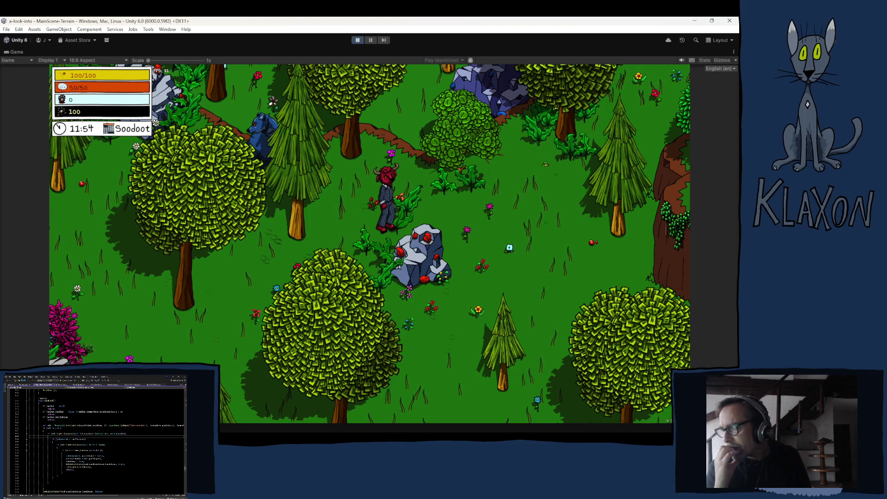
key(d)
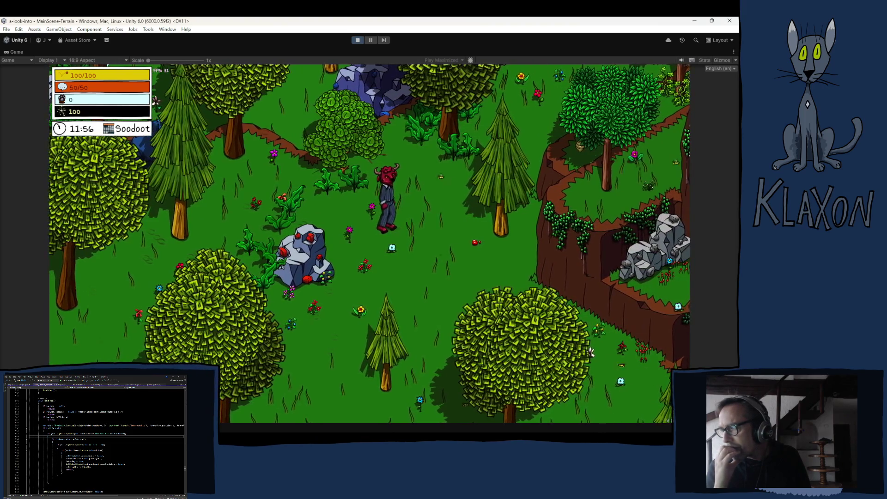
key(a)
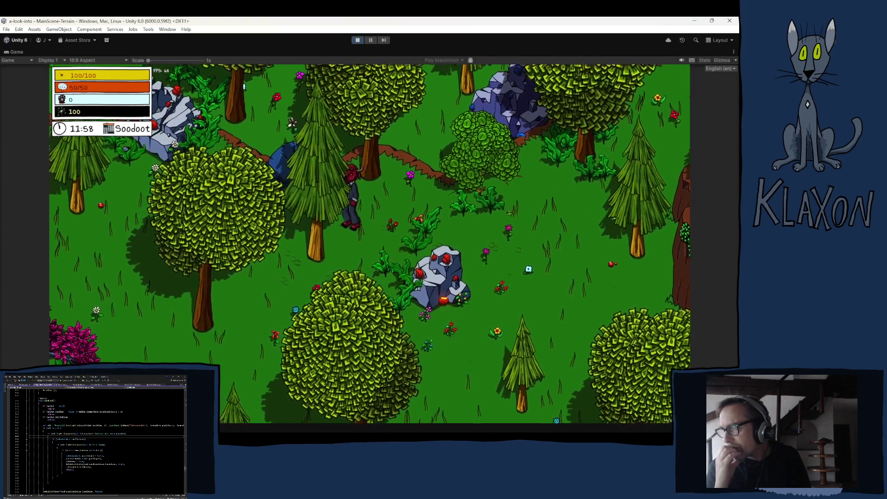
key(d)
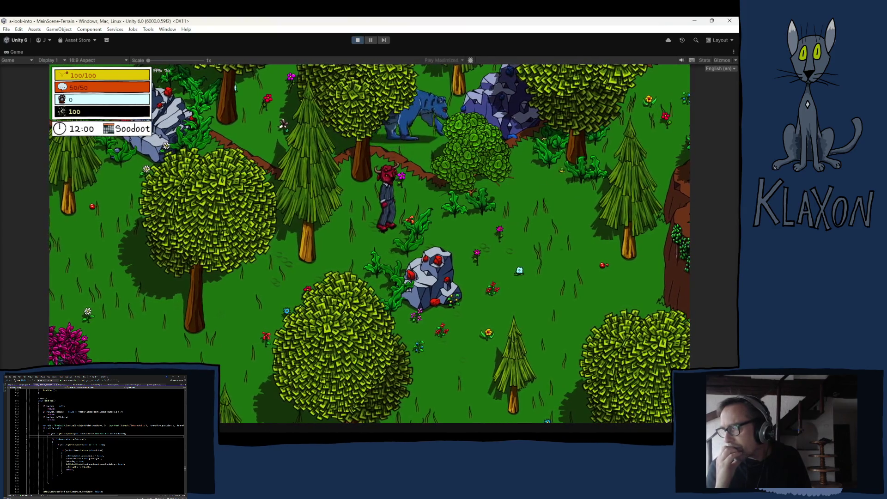
key(w)
key(d)
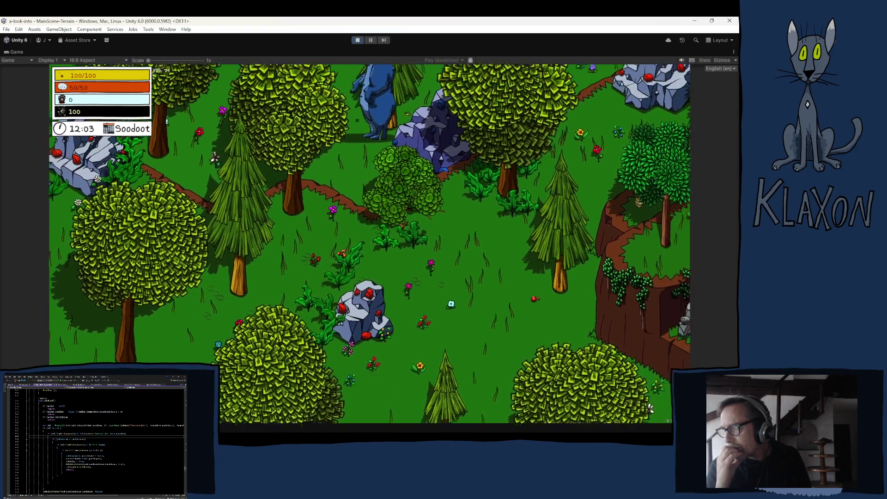
key(w)
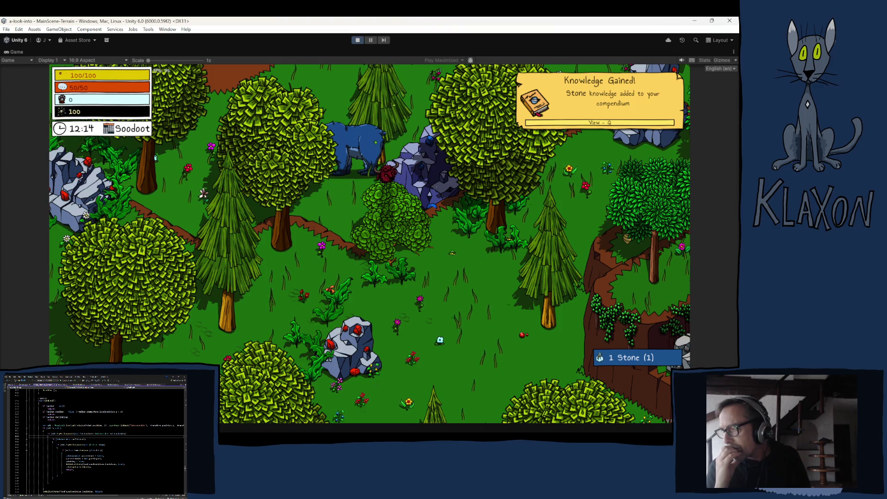
Walk the character north, down-left behind a tree, up past the red-crystal rock, then left toward the bear.
key(w)
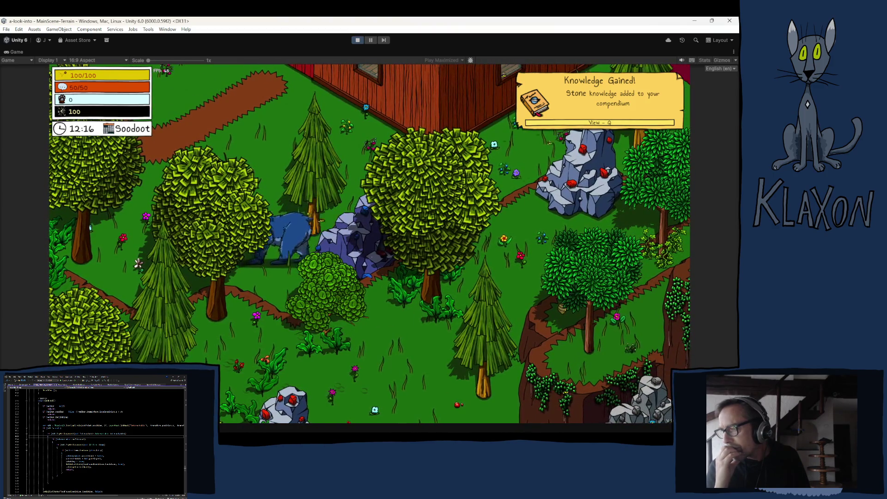
key(s)
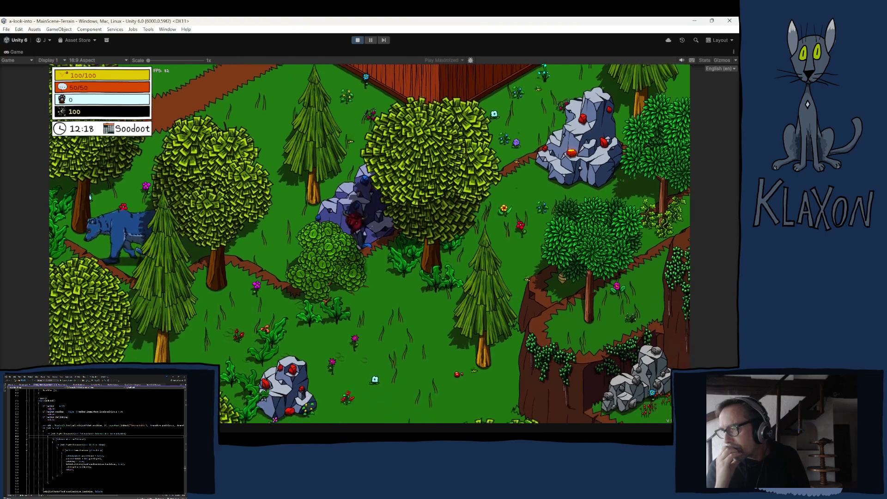
key(a)
key(s)
key(a)
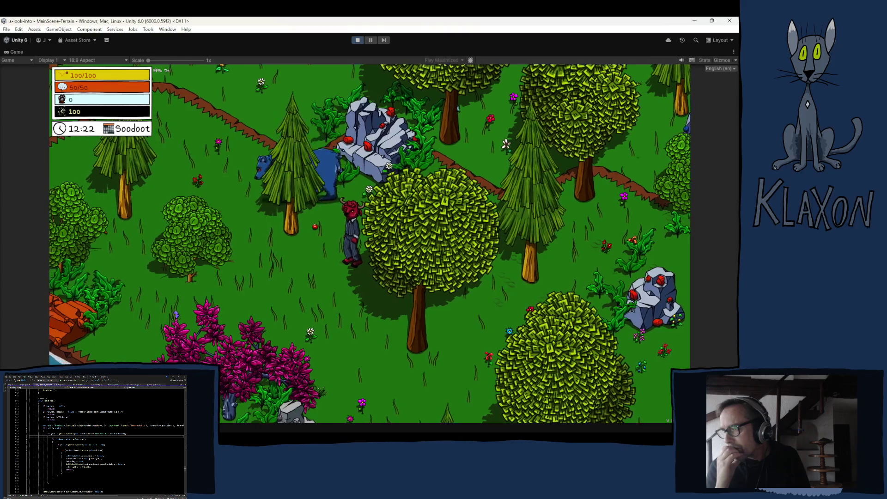
key(s)
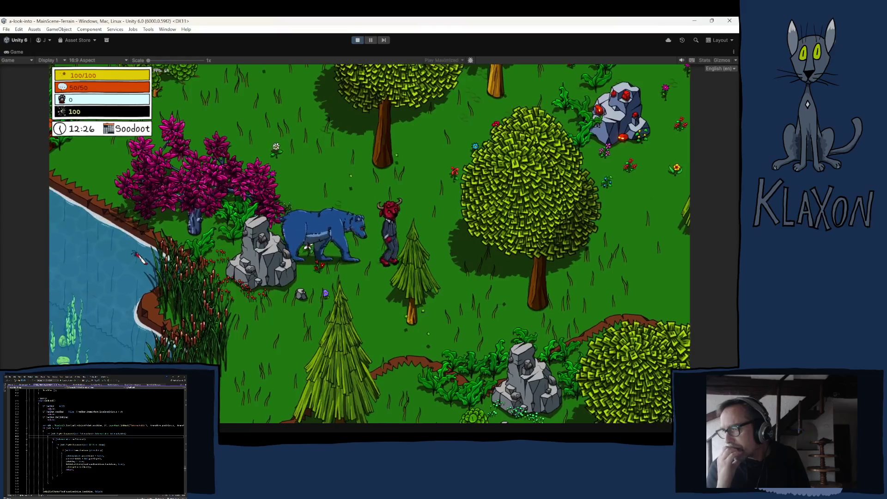
key(s)
key(d)
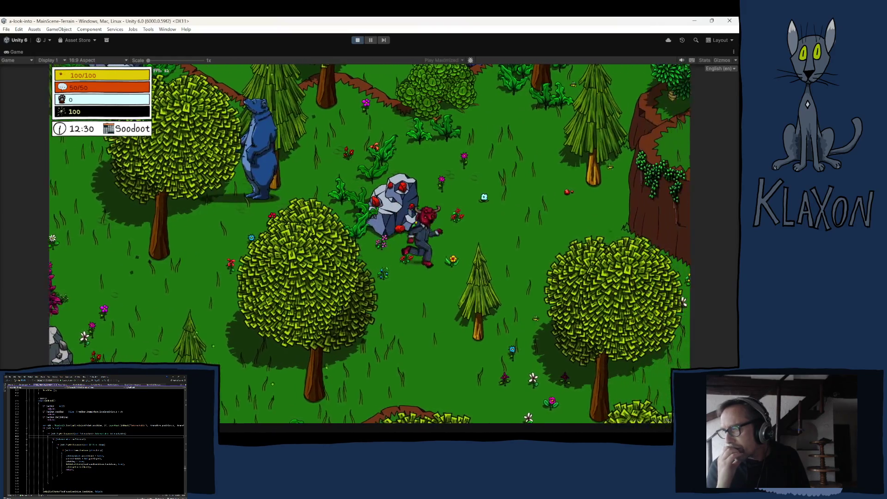
key(w)
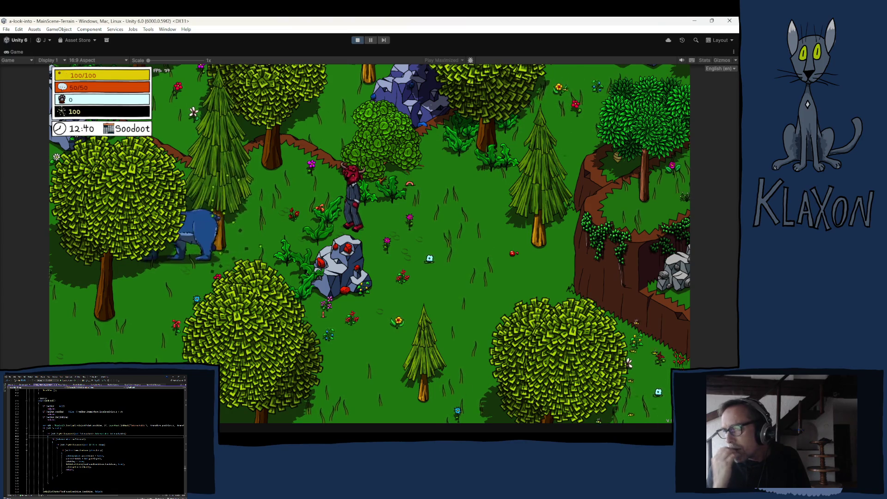
key(a)
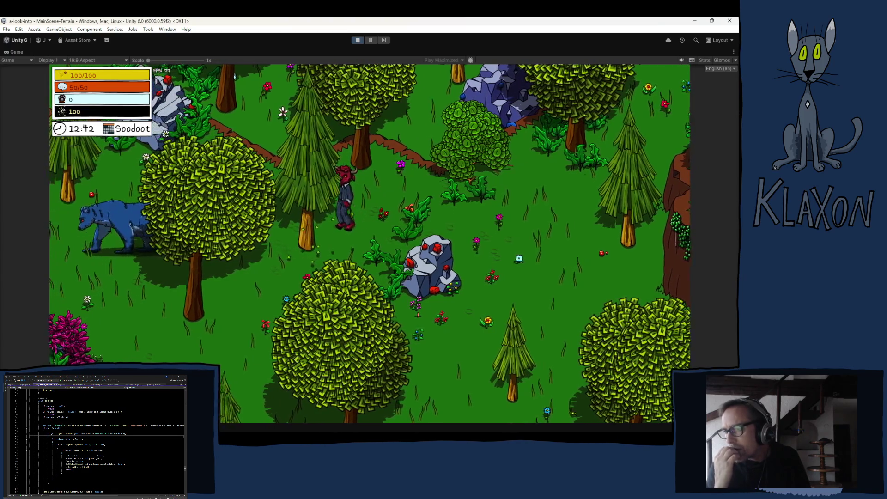
Keep walking the character left and out from behind the pine near the bear.
key(a)
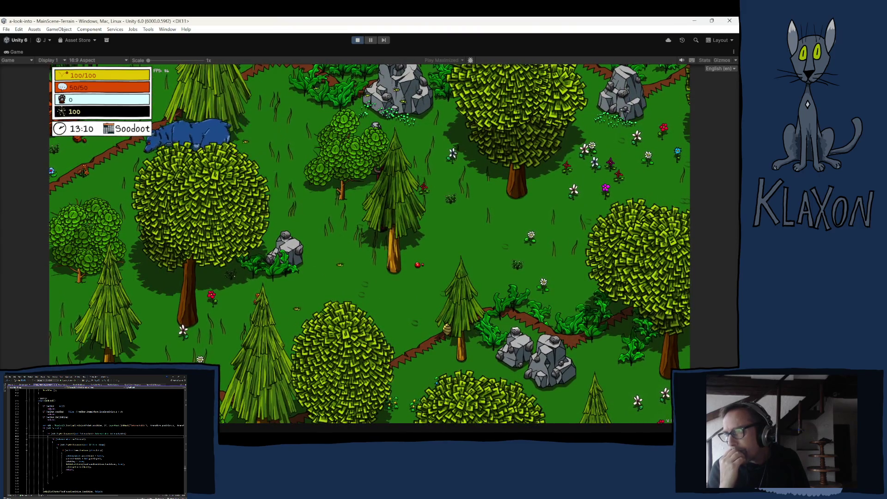
key(a)
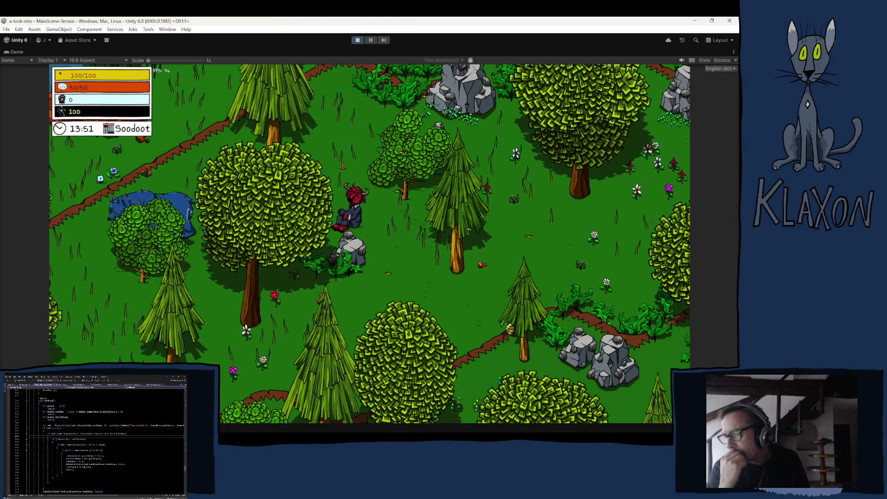
Walk the character up-left to a pine below the cliffs, following the bear west.
key(w)
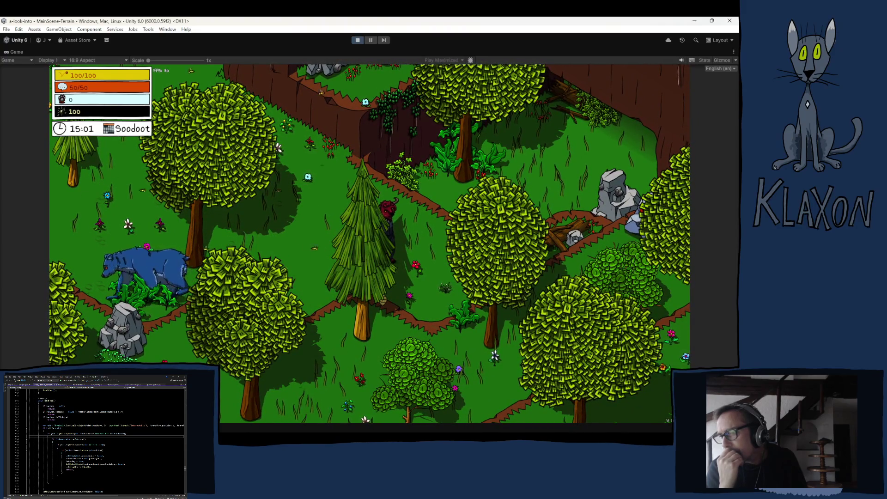
Walk the character down-left after the bear to the central tree, then stop the running game.
key(a)
key(a)
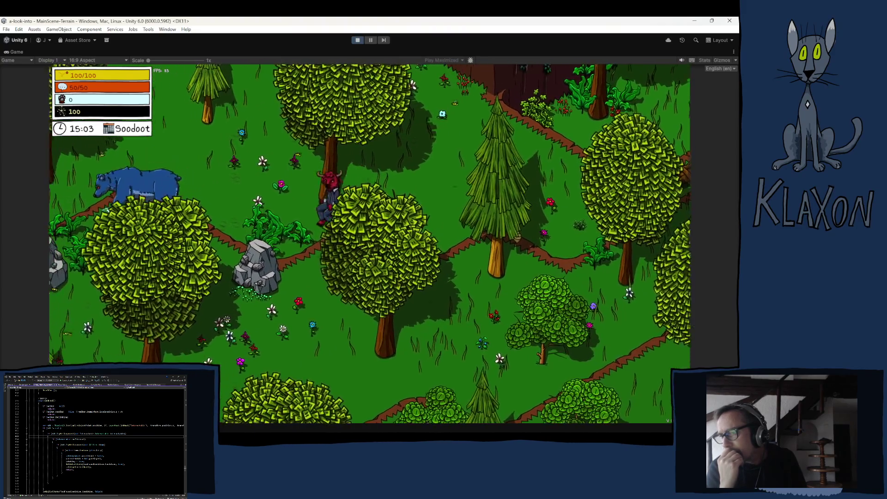
key(a)
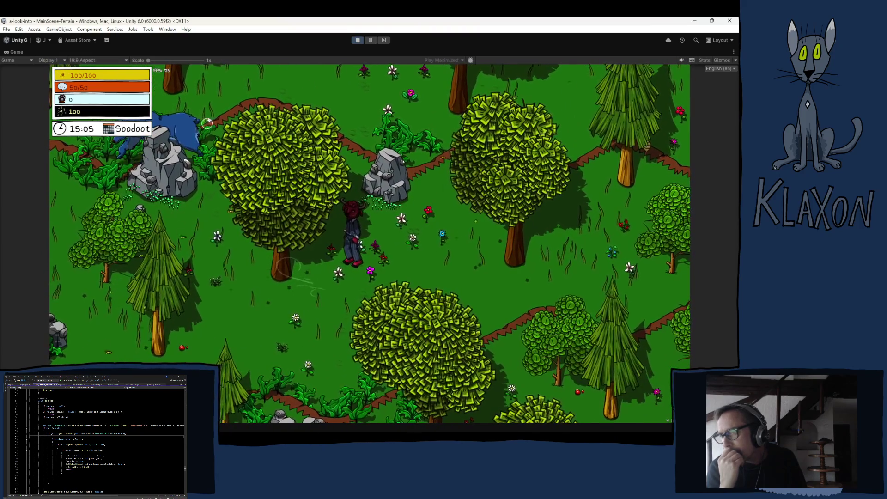
key(a)
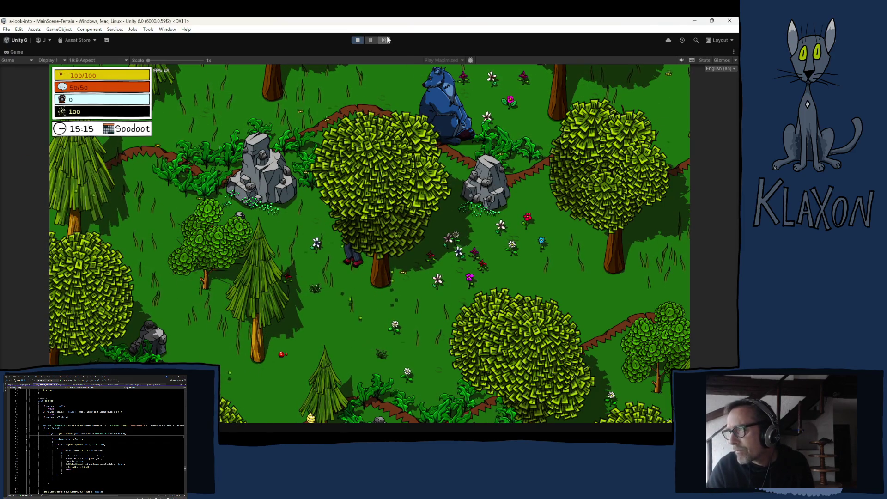
click(357, 41)
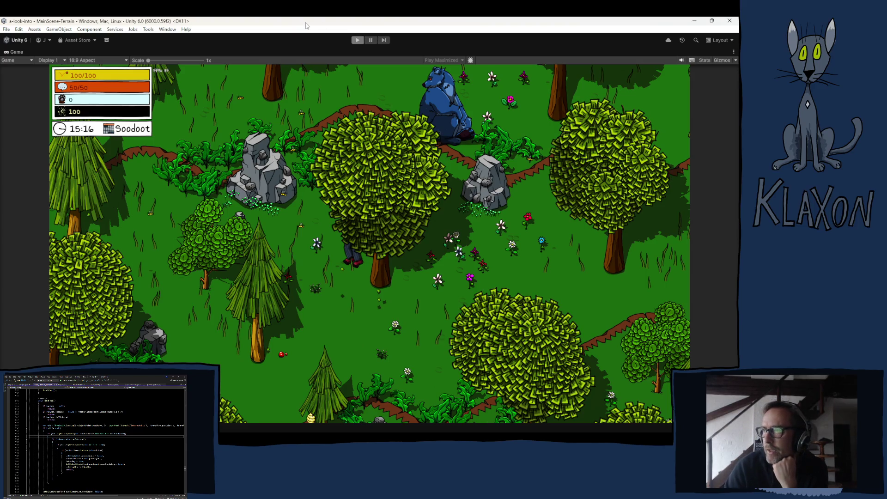
Exit play mode and scroll the Inspector to the Bear (1) GOAD scheduler components.
click(352, 40)
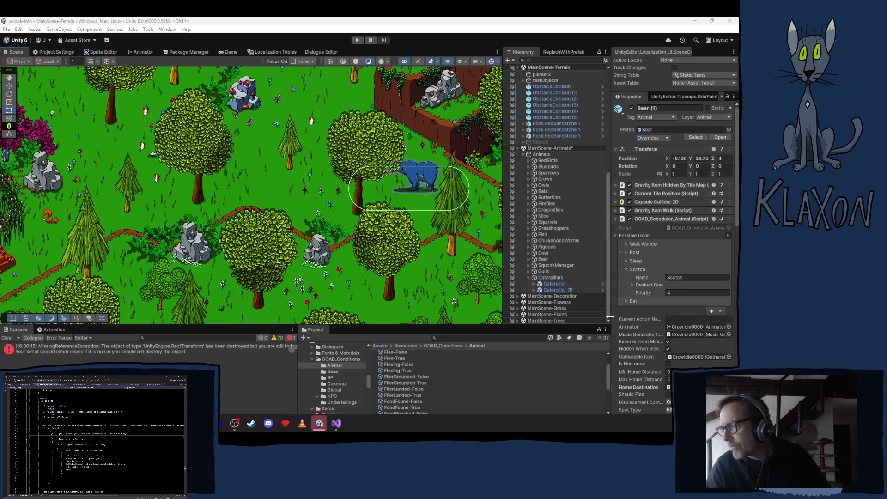
scroll(661, 321, down, 5)
Scroll the Inspector down to the Bear's GOAD_Action_Walk To Food and Eat components.
scroll(660, 320, down, 10)
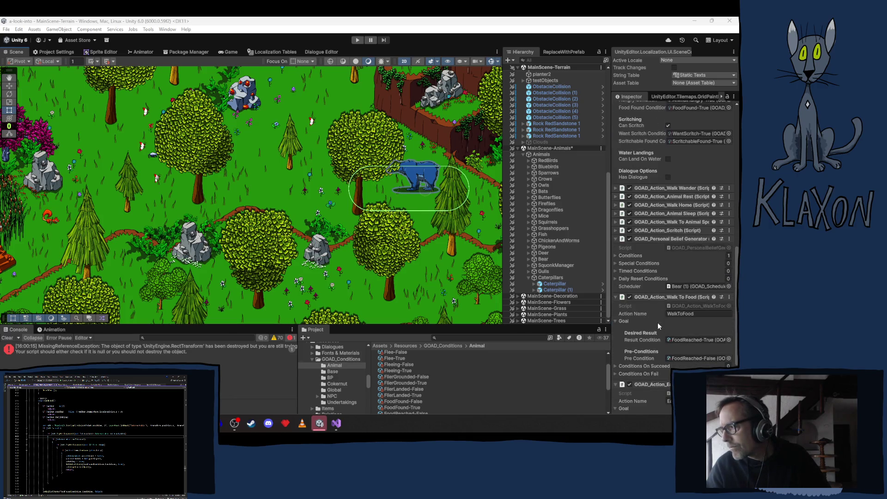
scroll(655, 329, down, 3)
scroll(651, 326, down, 4)
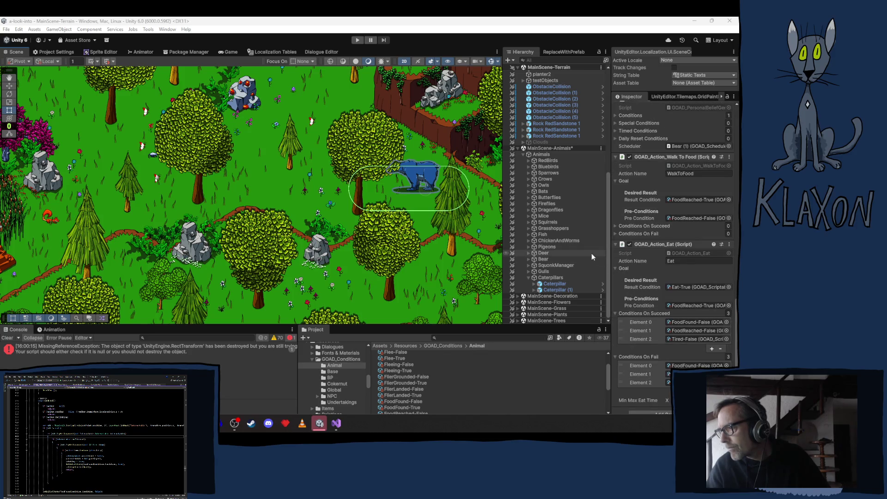
Expand Bear in the Hierarchy and select Bear (1) to view its Scritch setup.
click(528, 259)
click(552, 266)
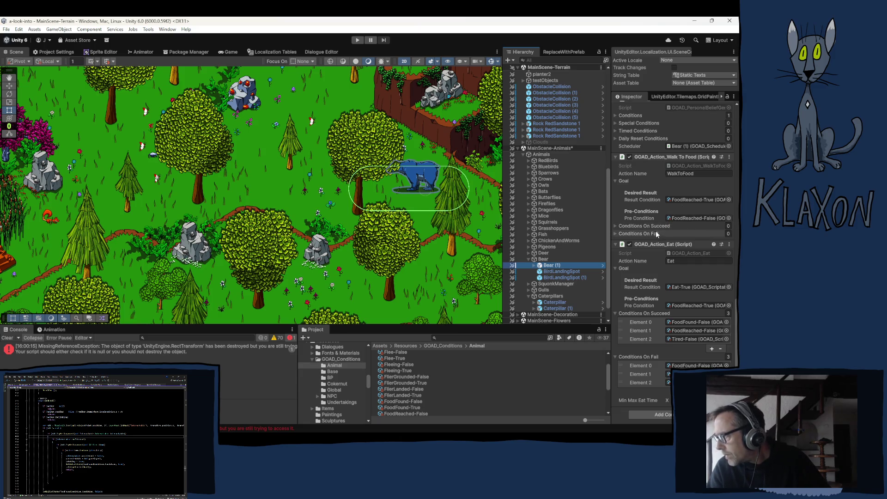
scroll(658, 226, up, 5)
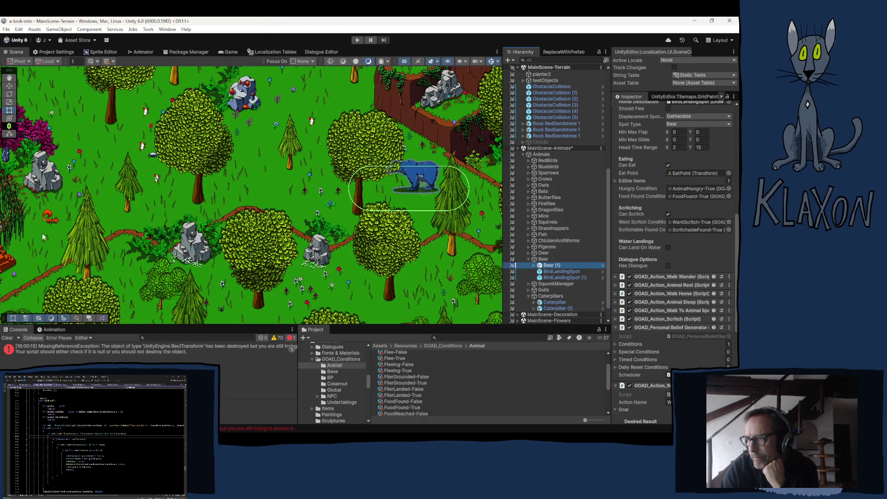
Enter play mode, start and confirm a New Game, and accept the default character.
click(357, 41)
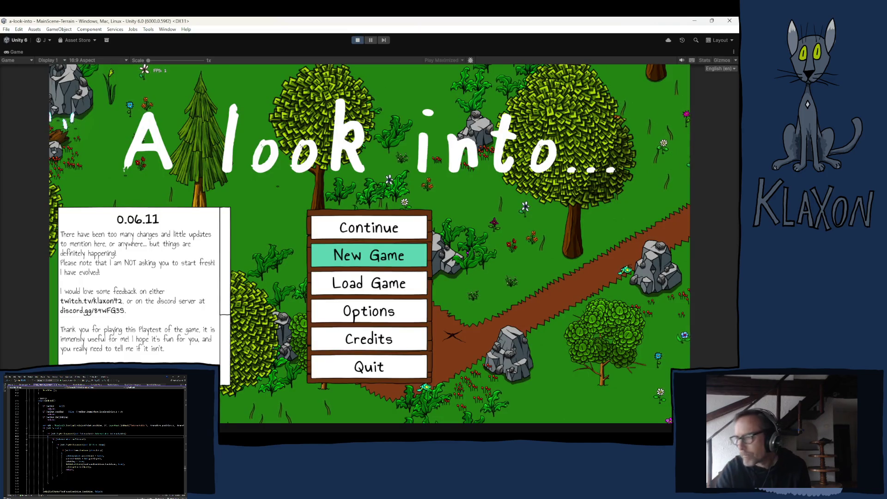
click(395, 262)
click(338, 299)
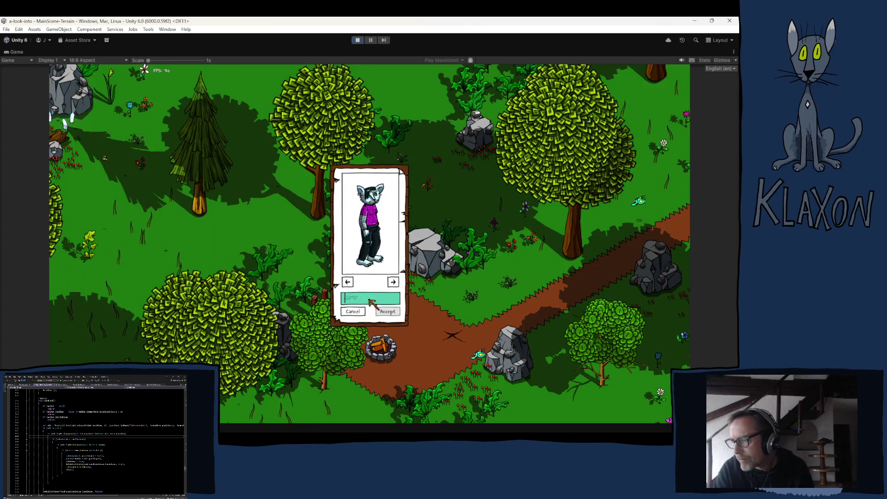
click(387, 312)
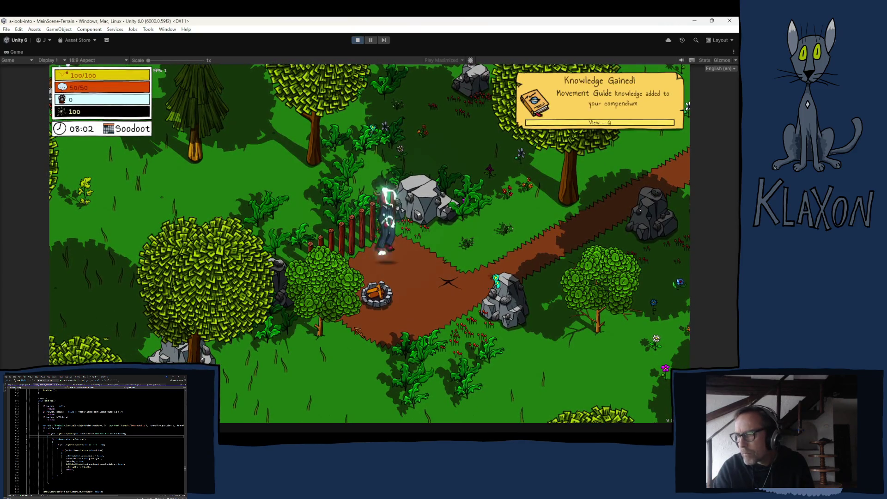
Walk the character up behind the fence and send it to the Bear Den via the debug bar.
key(w)
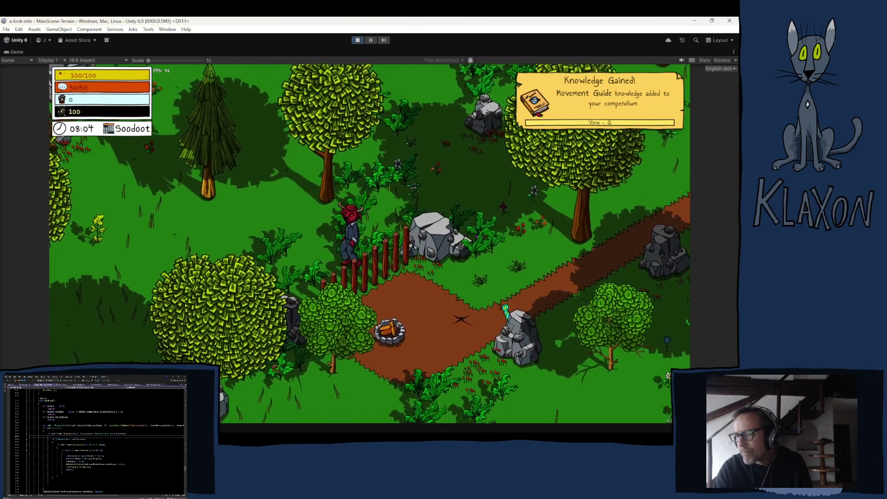
key(grave)
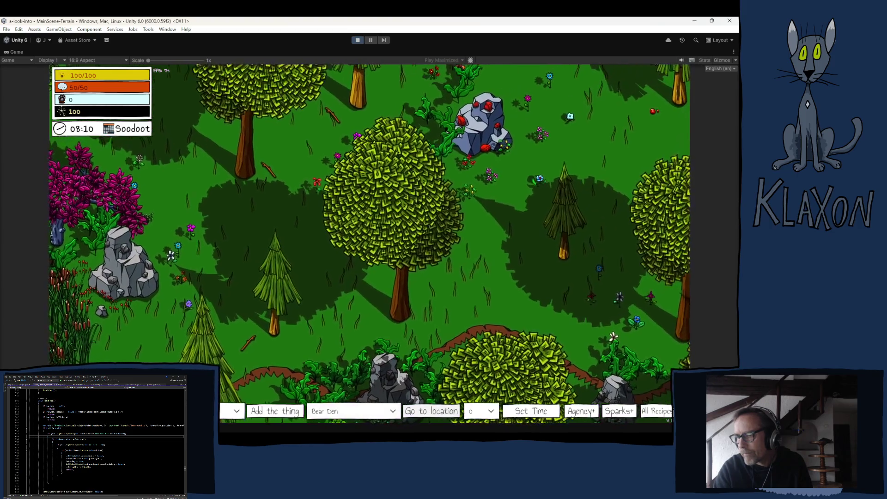
key(grave)
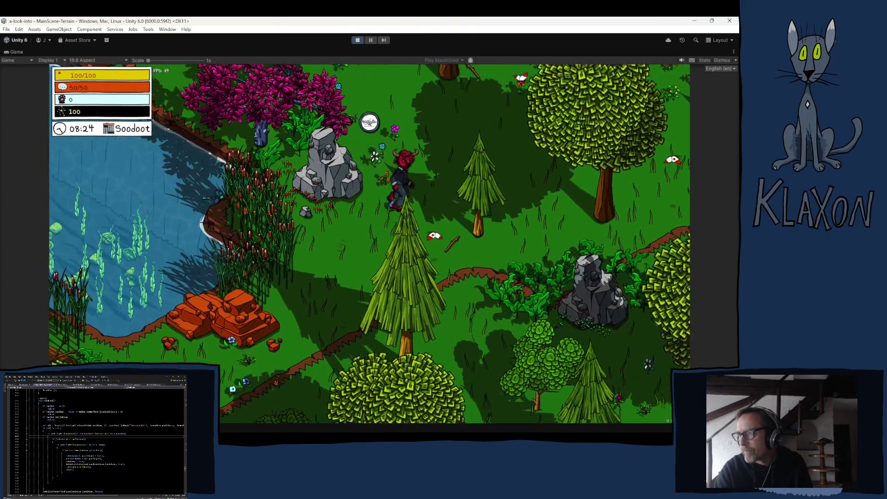
Walk the character north, then south and east after the Bear, then back up-left.
key(w)
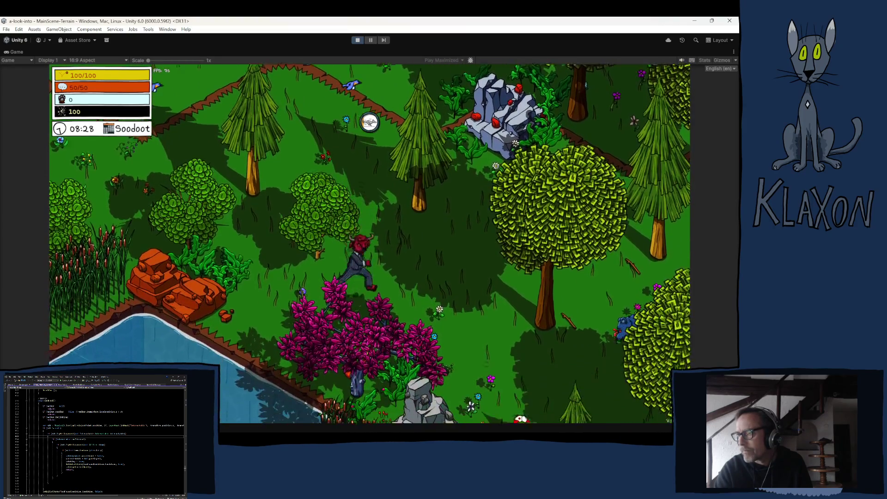
key(s)
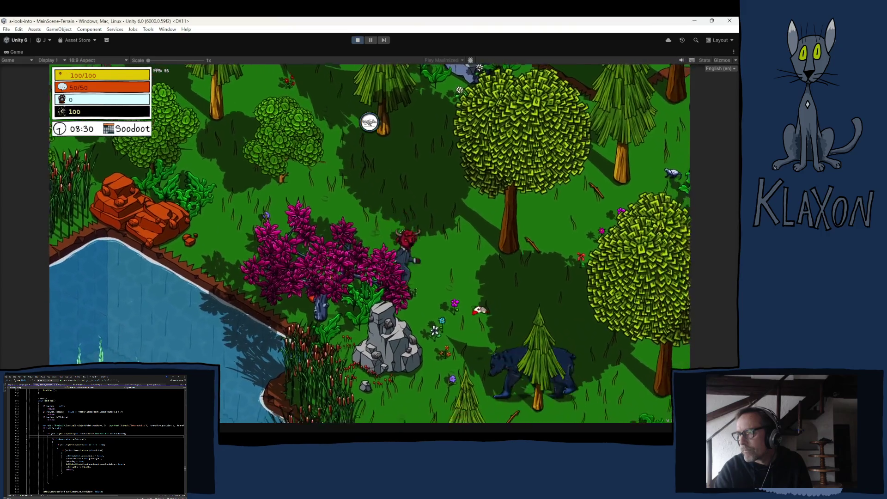
key(s)
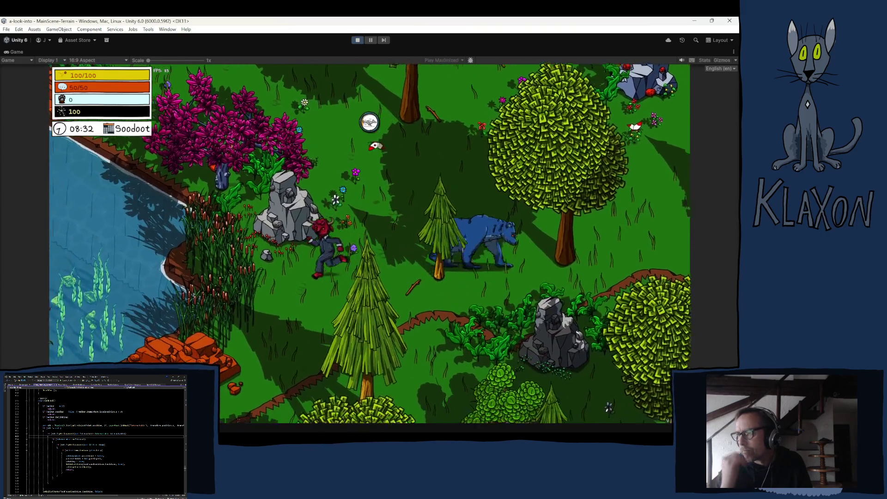
key(d)
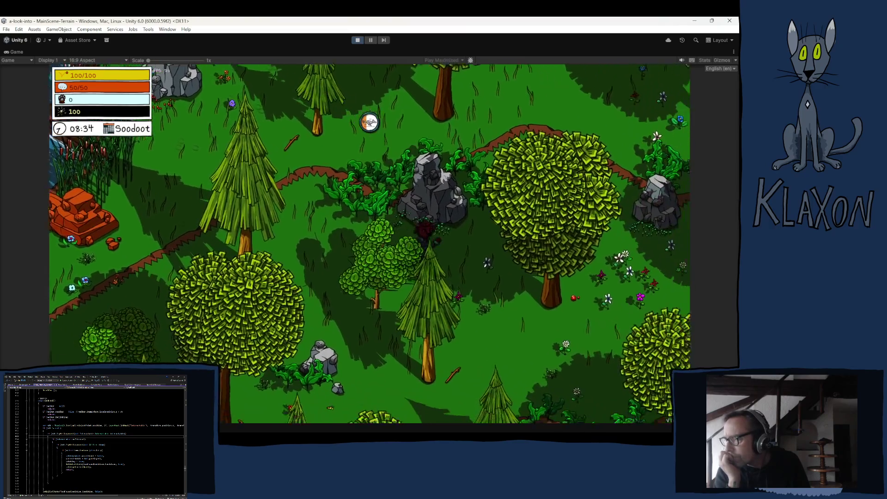
key(d)
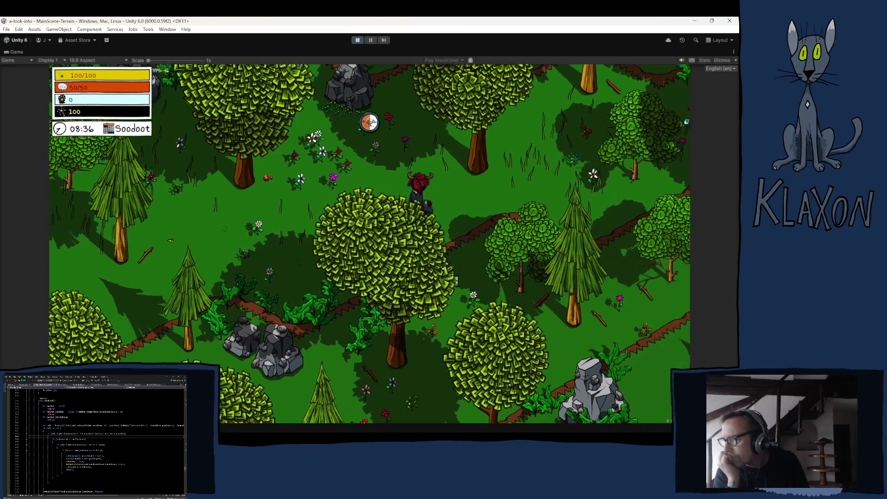
key(d)
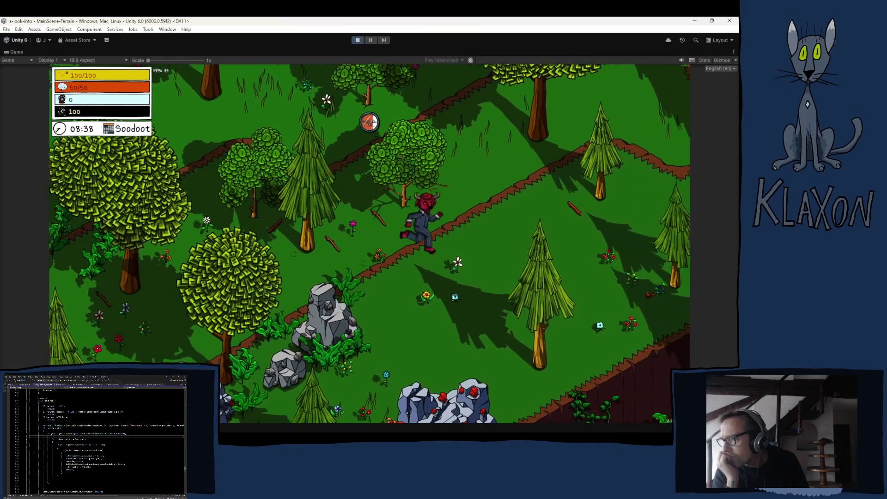
key(w)
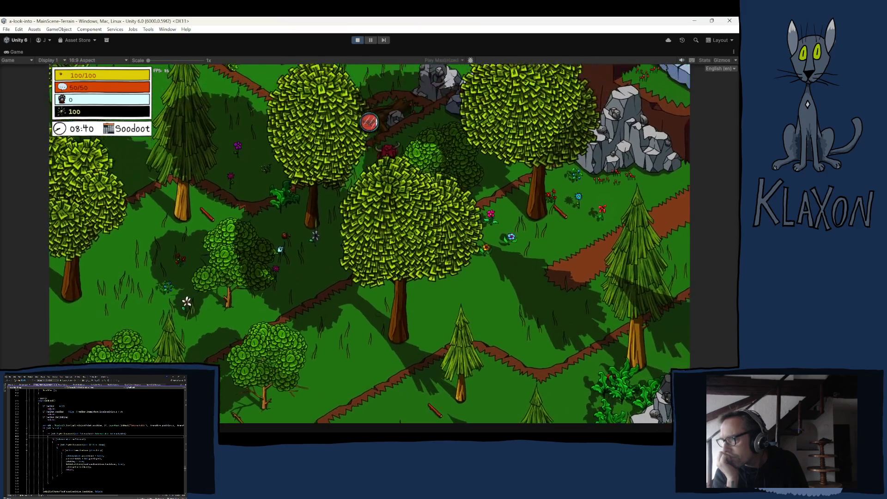
key(a)
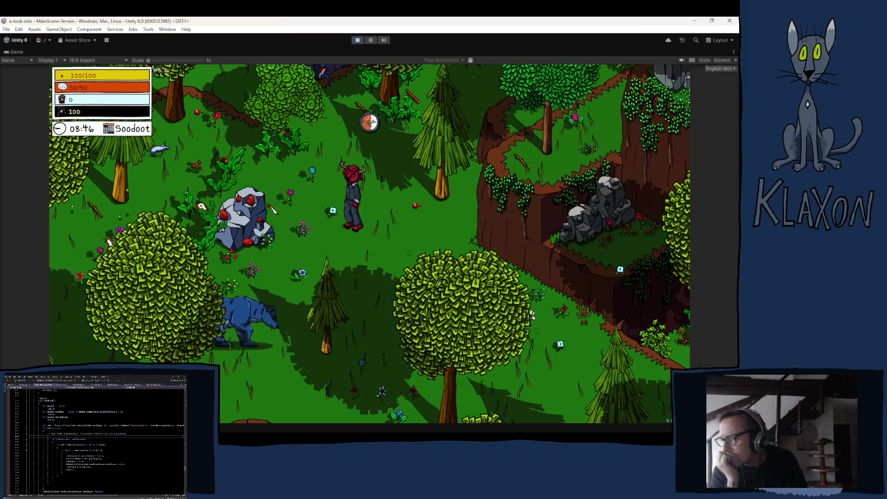
Follow the Bear down past the rock and up-left through the trees, then stop play mode.
key(s)
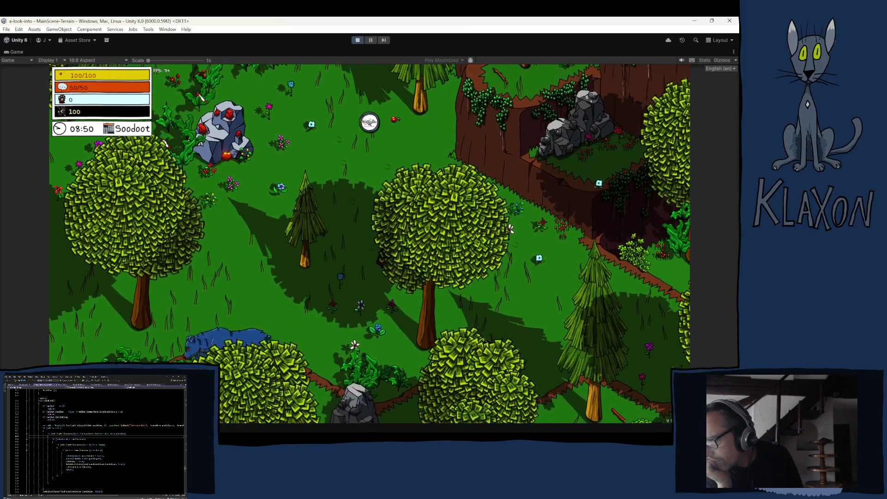
key(s)
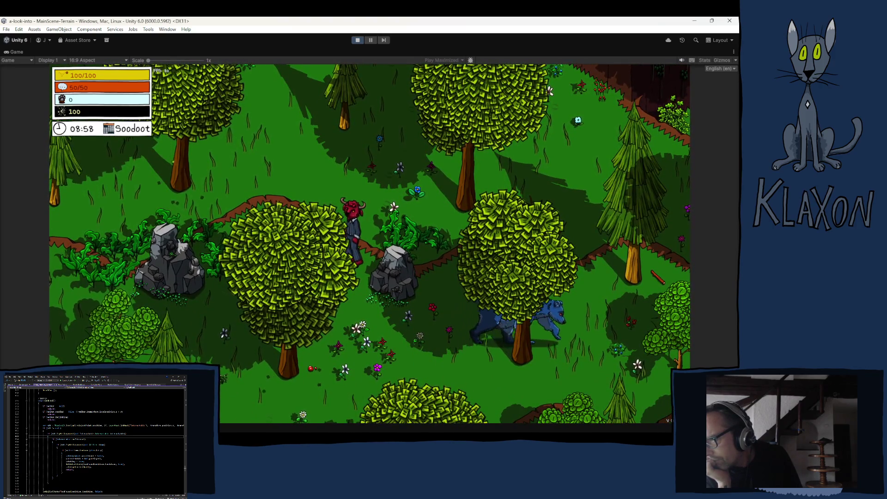
key(s)
key(d)
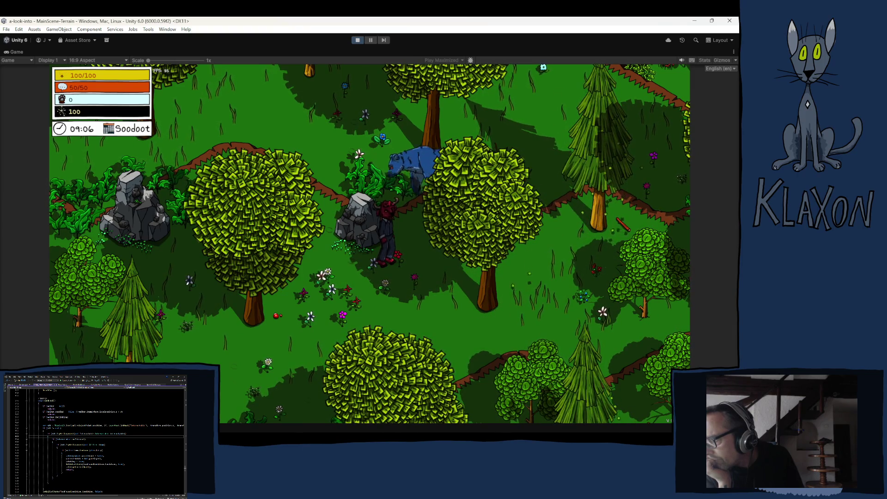
key(d)
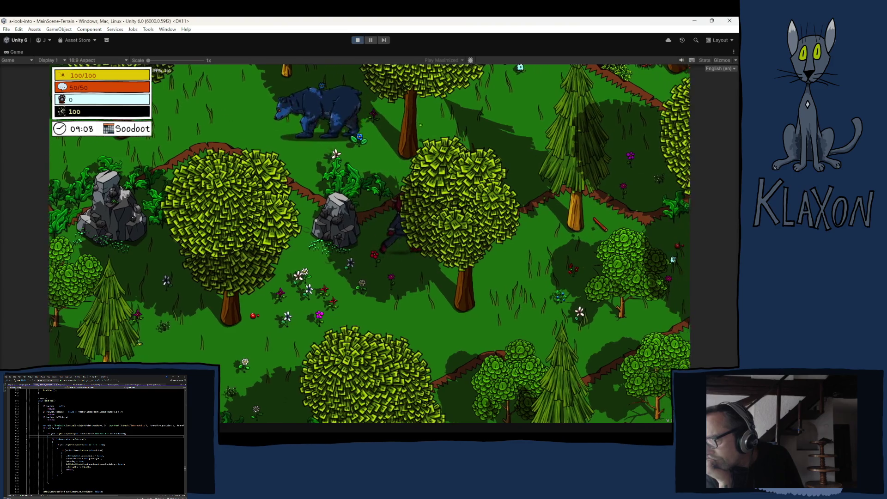
key(w)
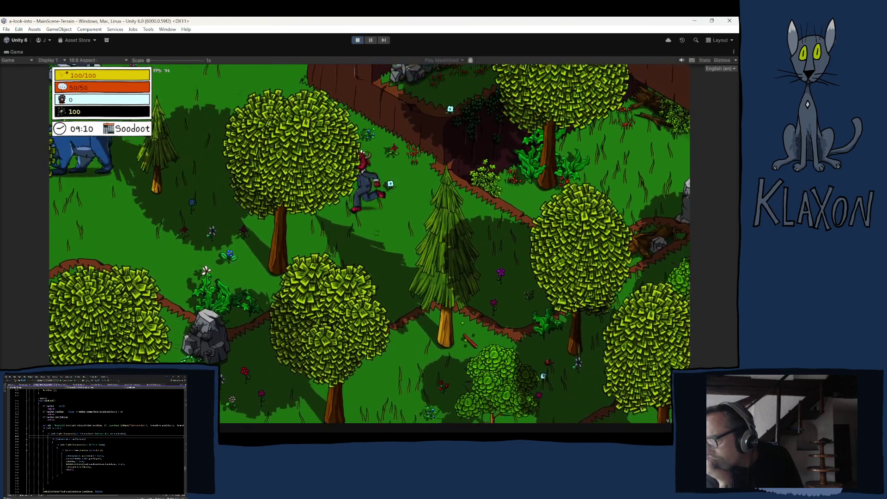
key(w)
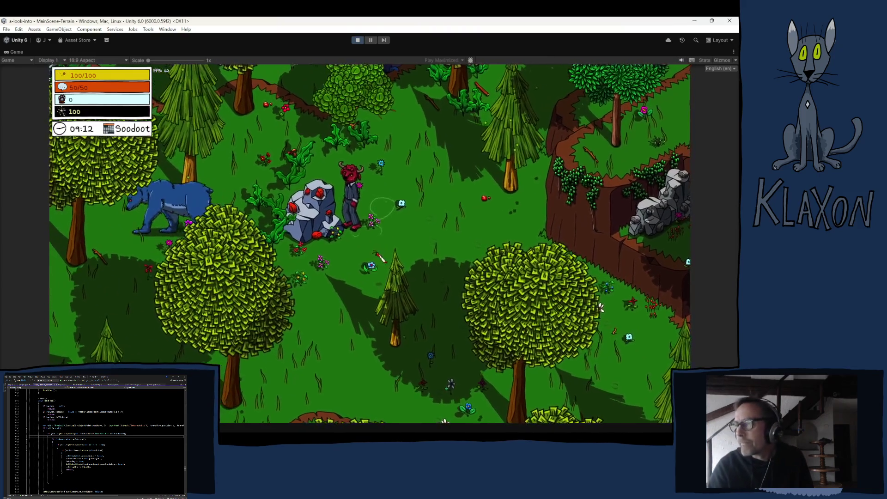
click(360, 43)
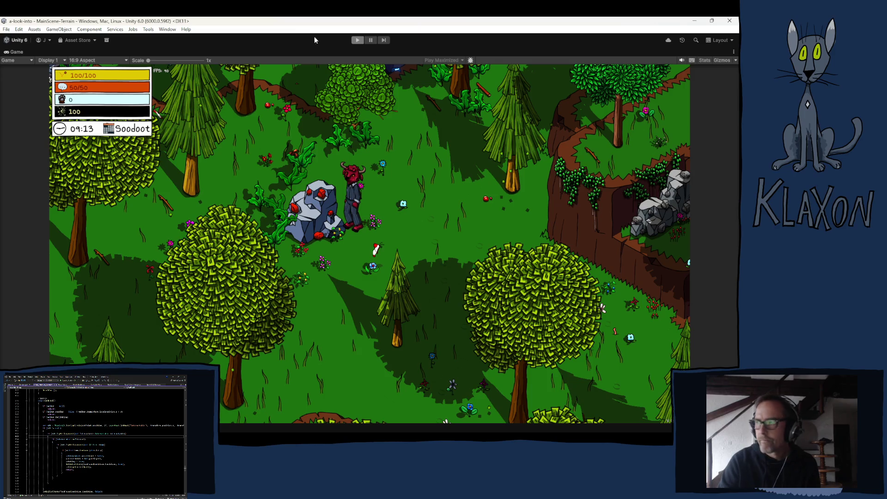
Finish exiting play mode and restart the game to reach its title menu.
click(360, 40)
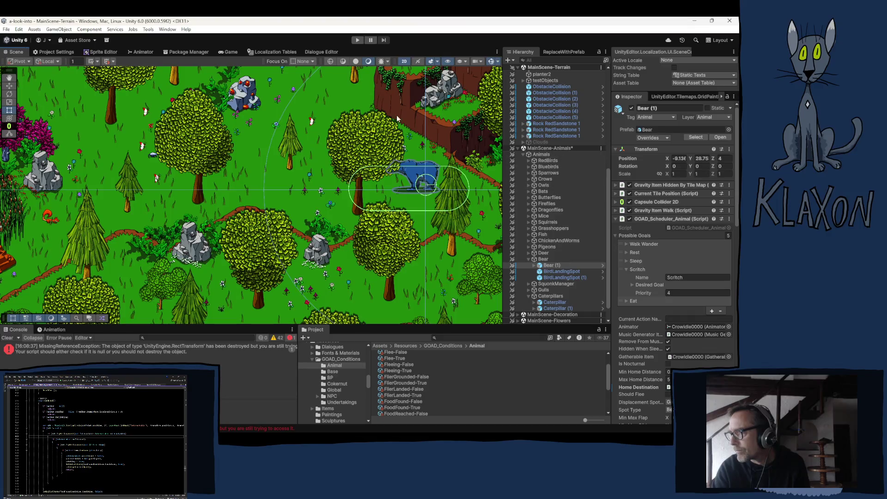
click(357, 41)
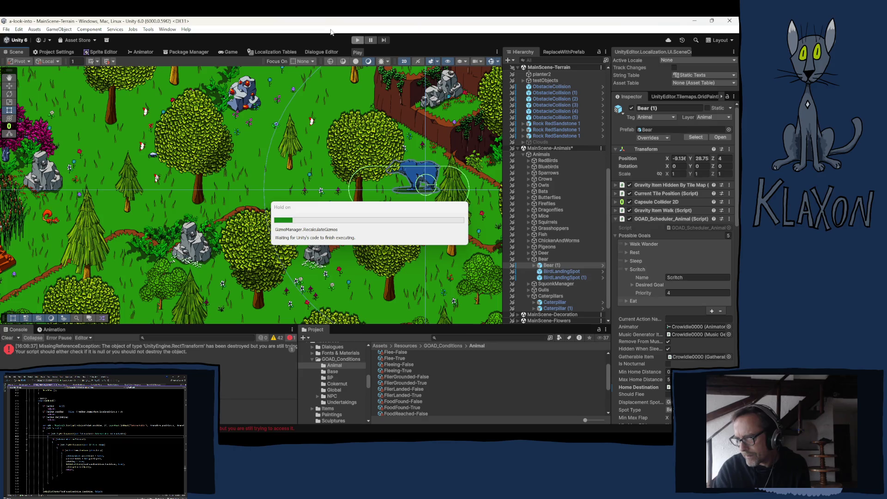
click(358, 41)
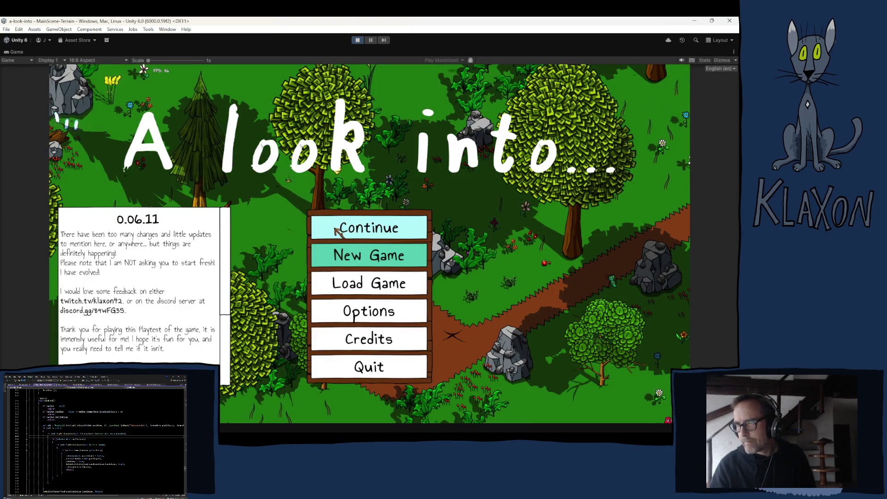
Start and confirm a New Game, name the cat character 'yofsawe' and accept it.
click(351, 261)
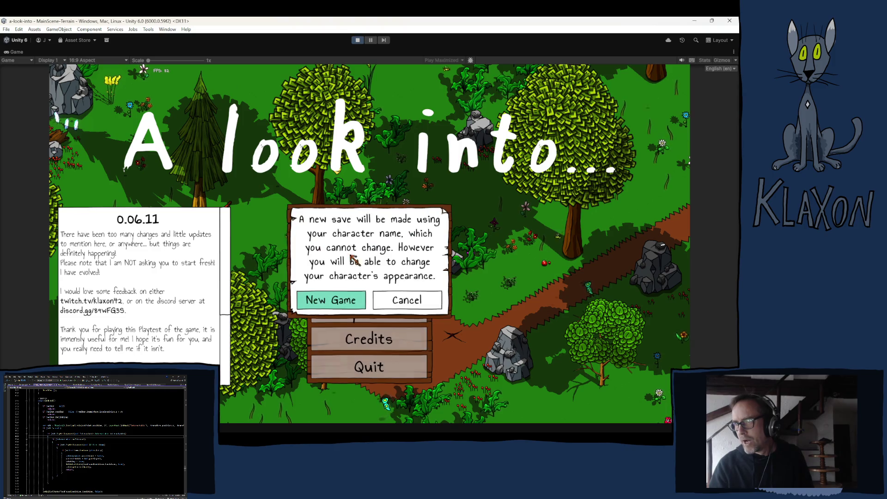
click(348, 297)
click(386, 311)
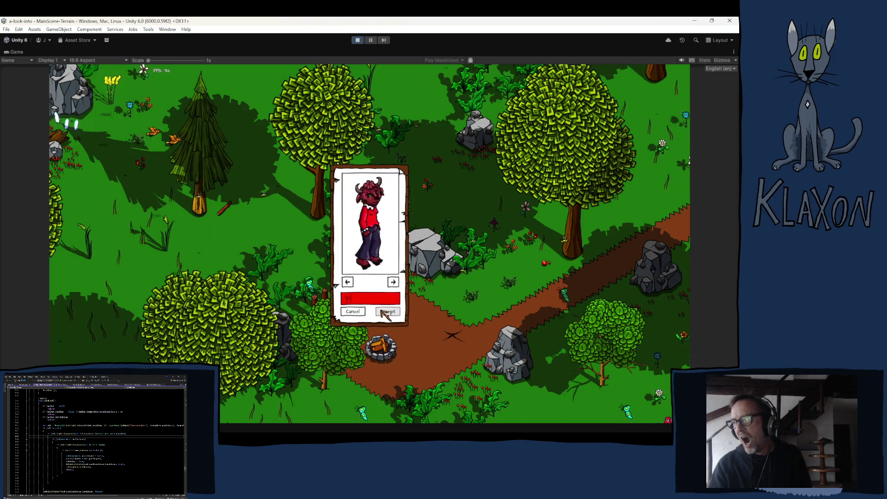
text(yofsawe)
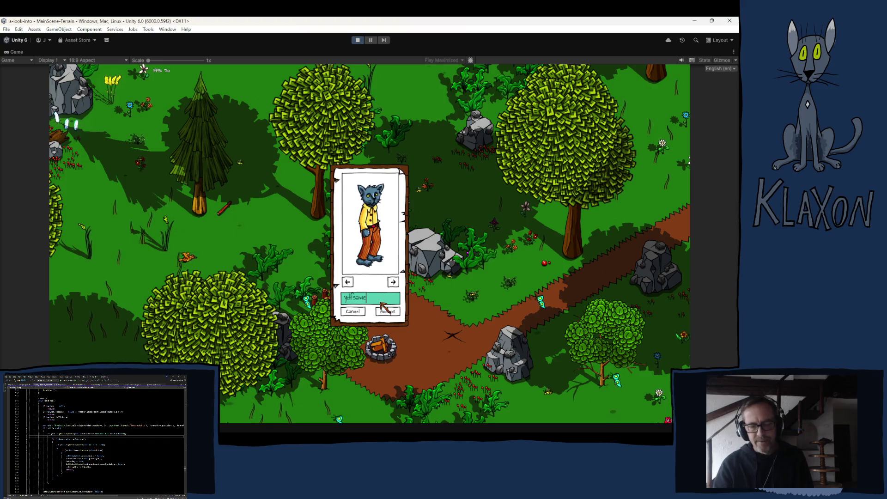
click(387, 311)
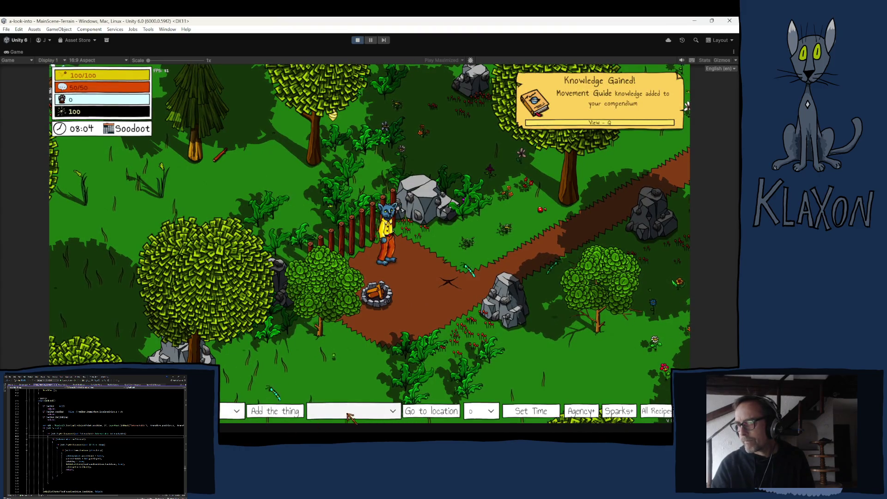
Teleport the player to the Bear Den from the debug location list.
click(365, 411)
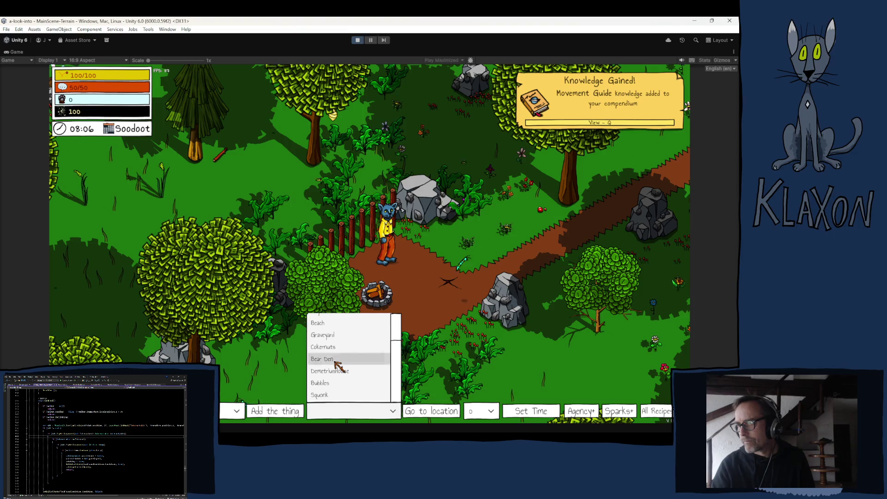
click(418, 407)
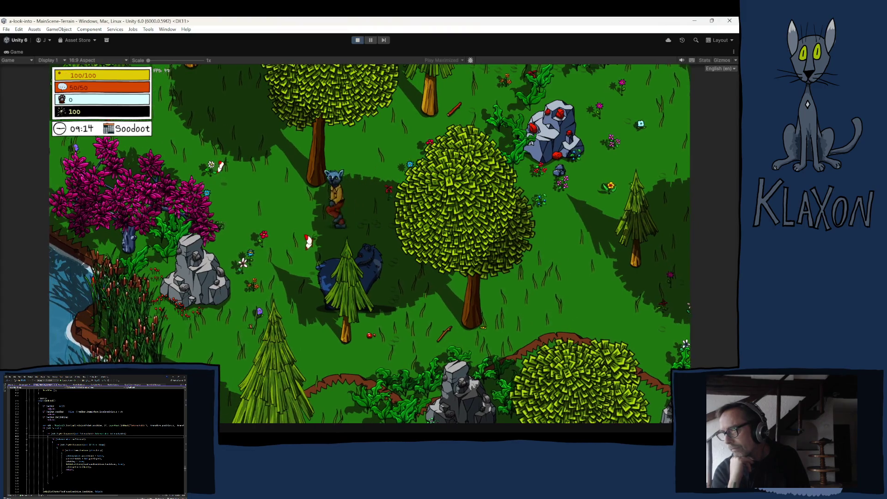
Walk the character right, down, left and then north-east around the central tree toward the Bear.
key(d)
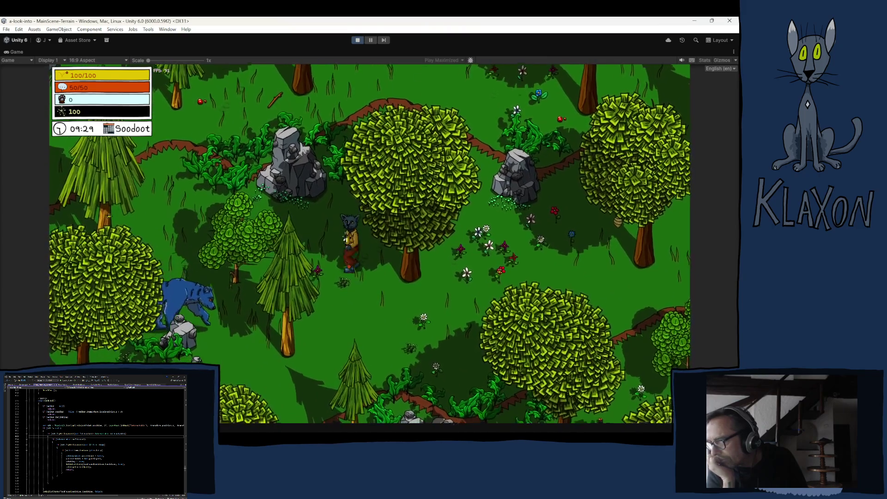
key(s)
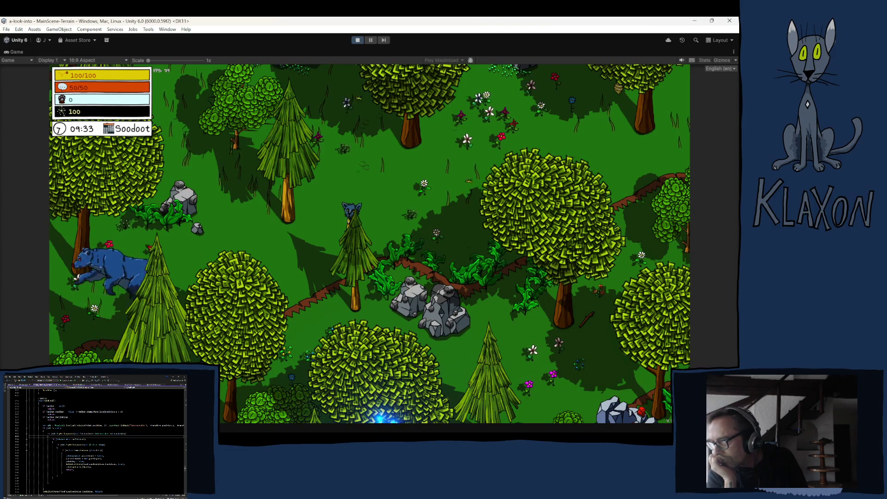
key(a)
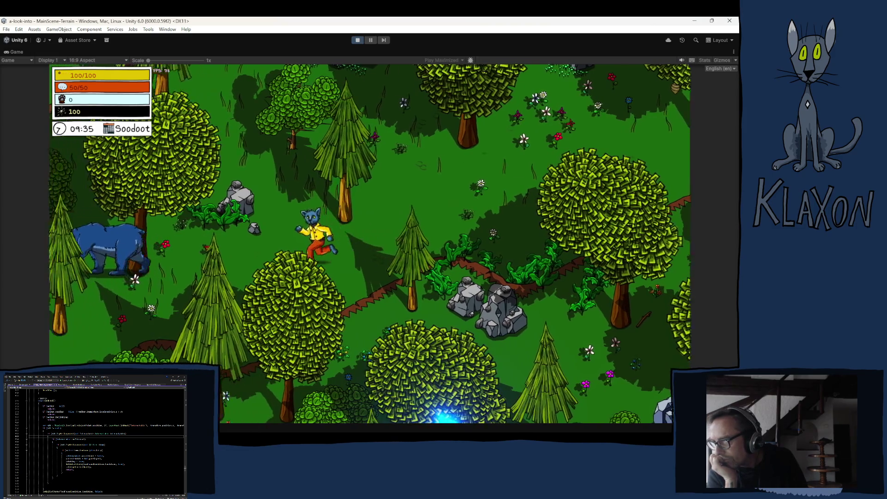
key(d)
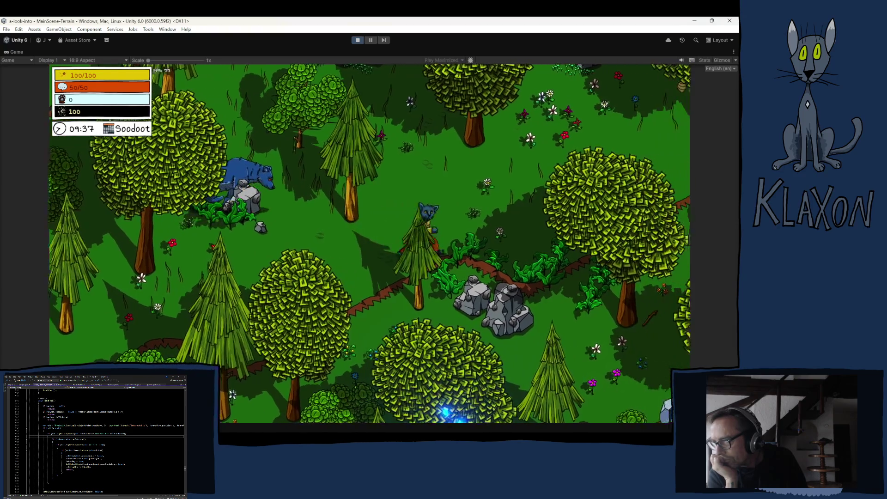
key(w)
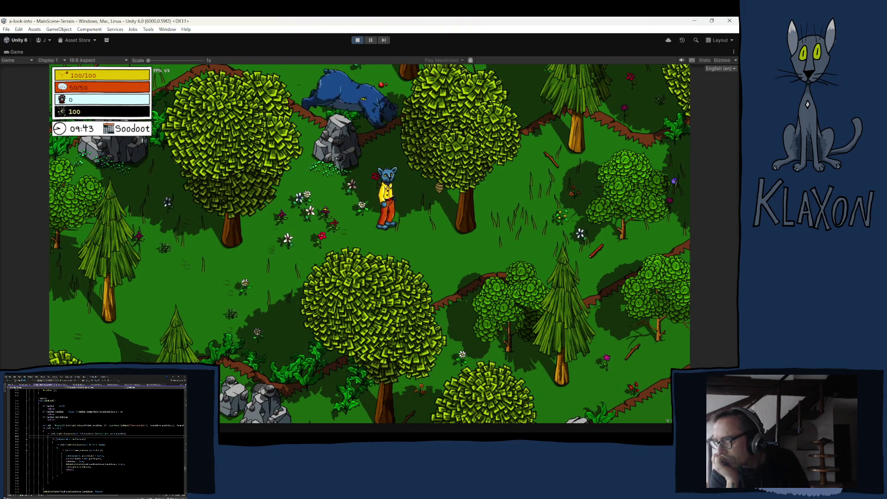
key(w)
key(d)
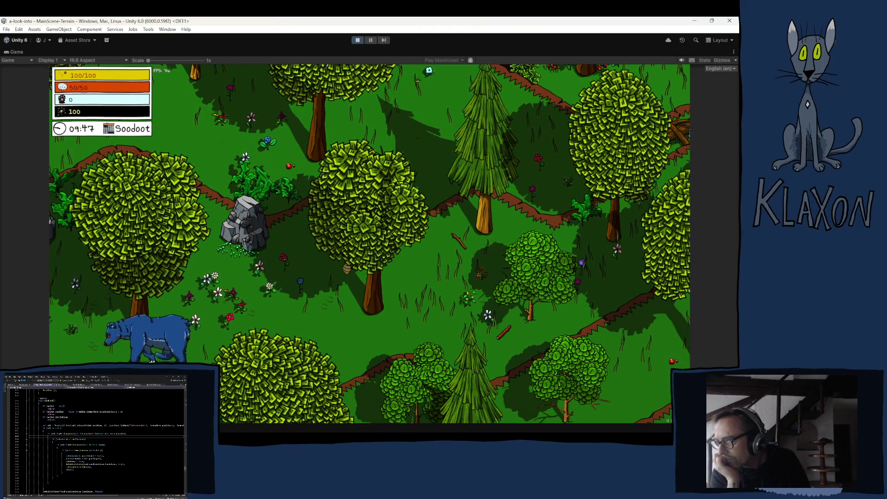
Walk back into view, north past the central tree, then south-west after the Bear.
key(s)
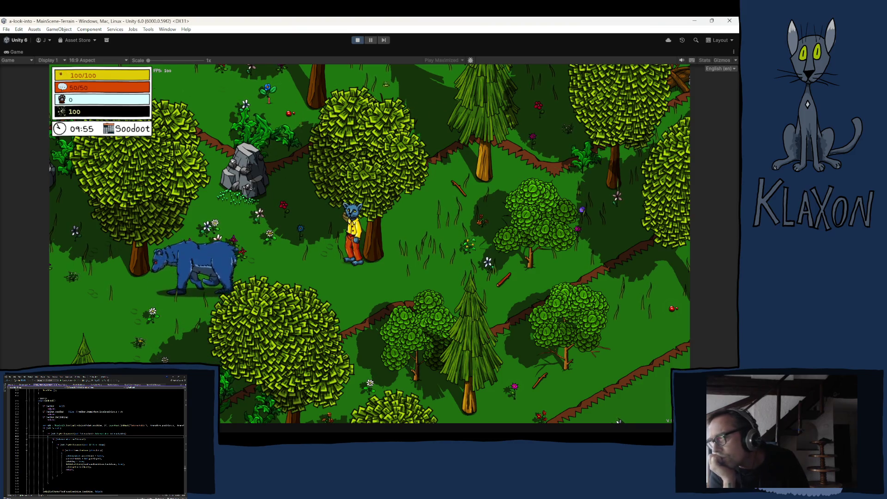
key(w)
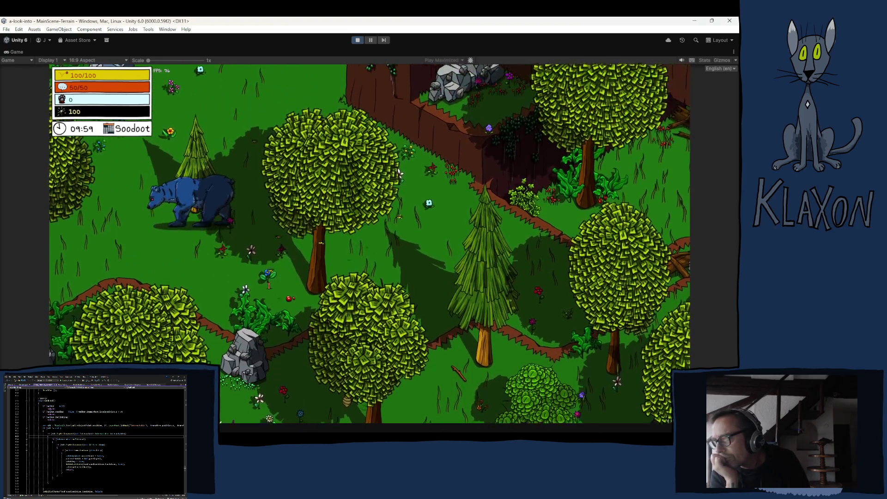
key(w)
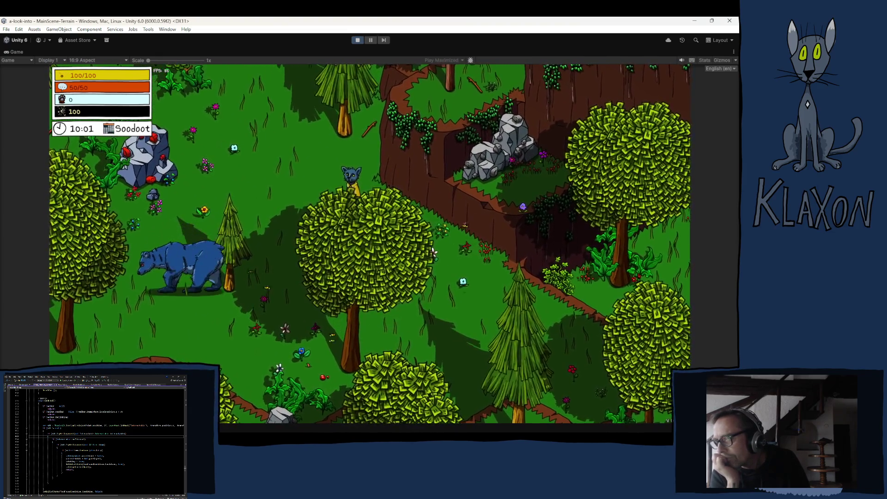
key(s)
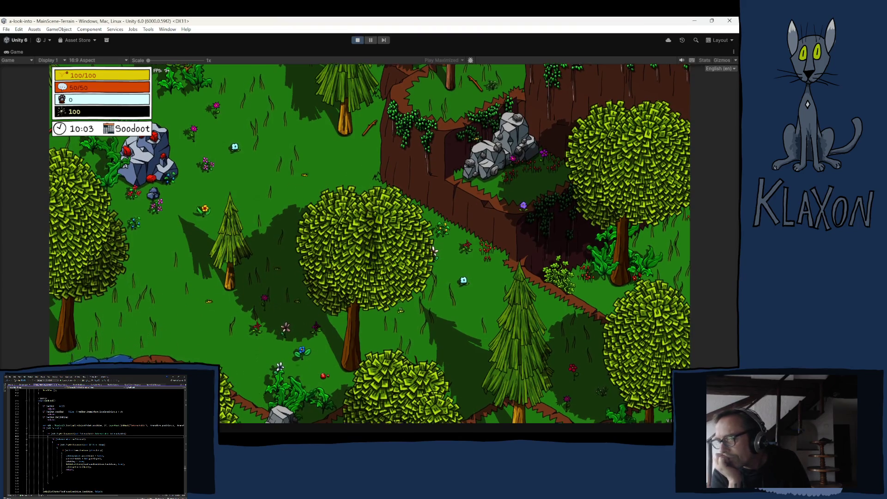
key(s)
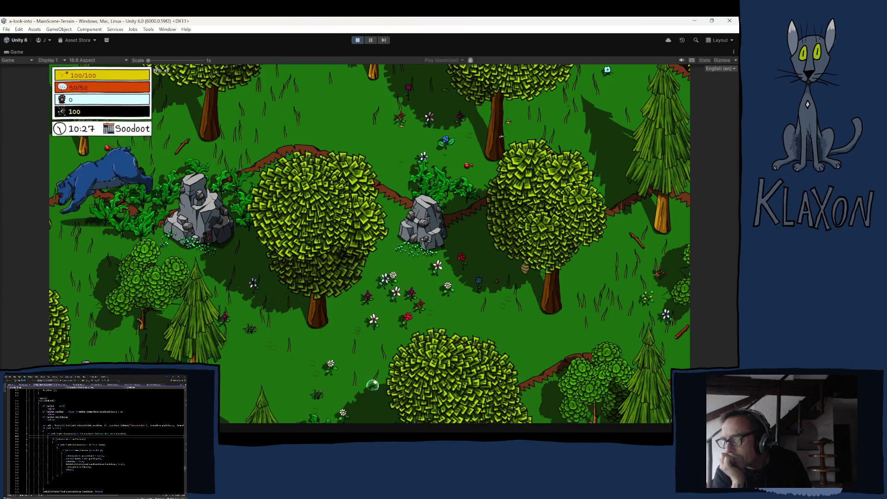
Walk the cat along the dirt path, north through the trees, then down-left to the Bear by the rocks.
key(d)
key(d)
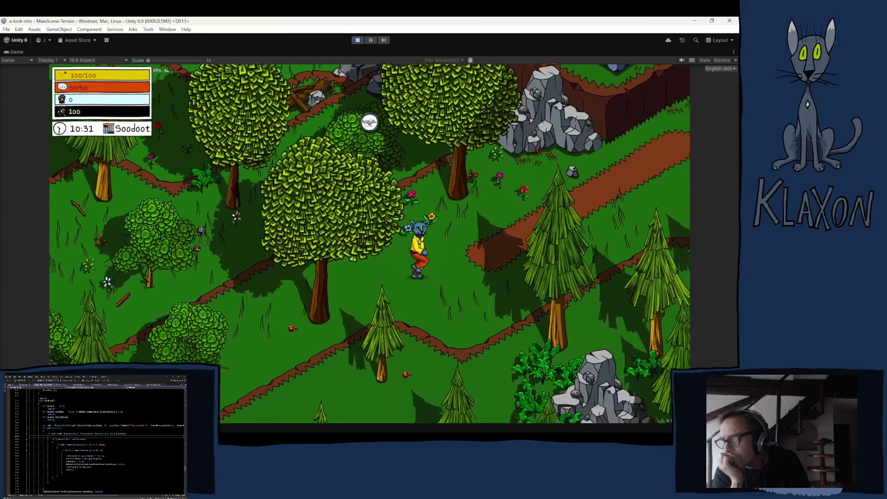
key(w)
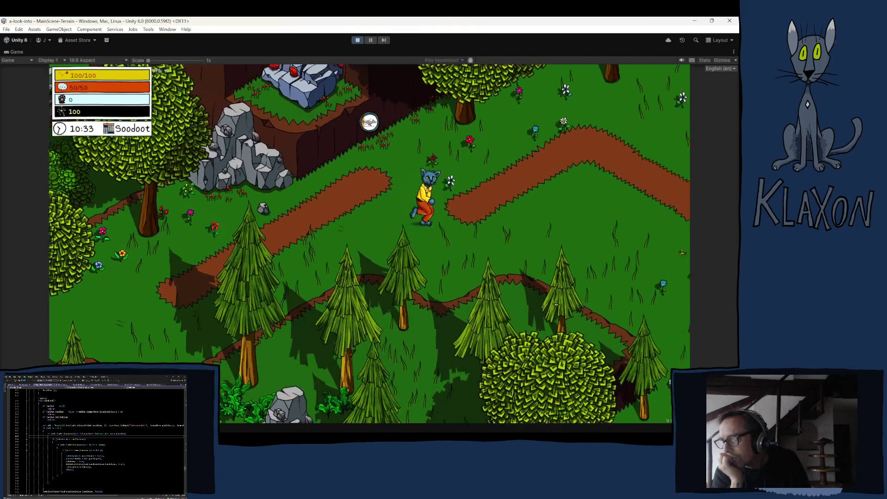
key(d)
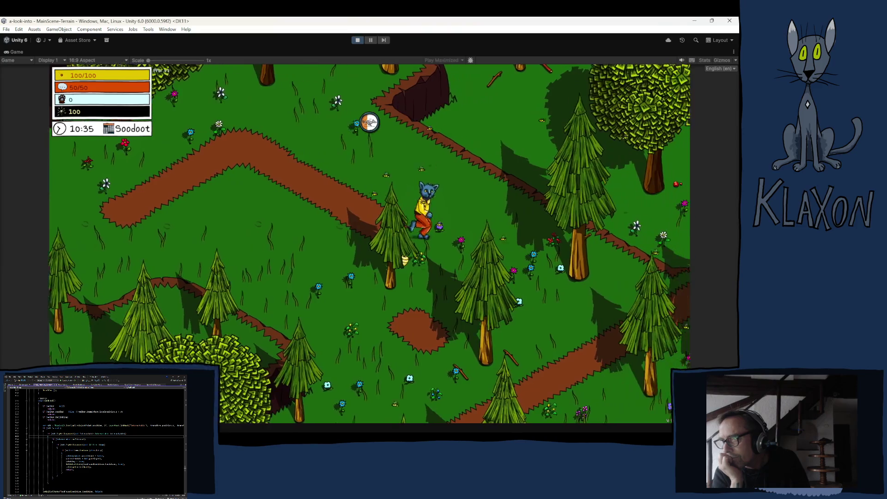
key(d)
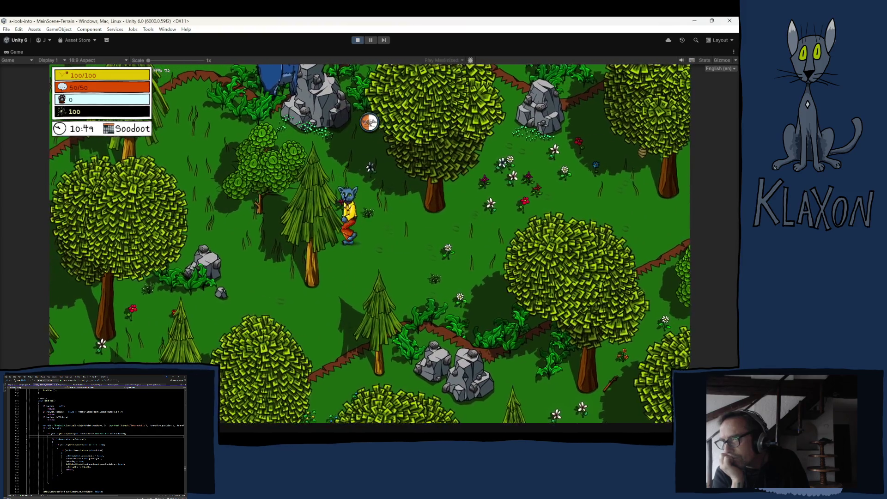
key(w)
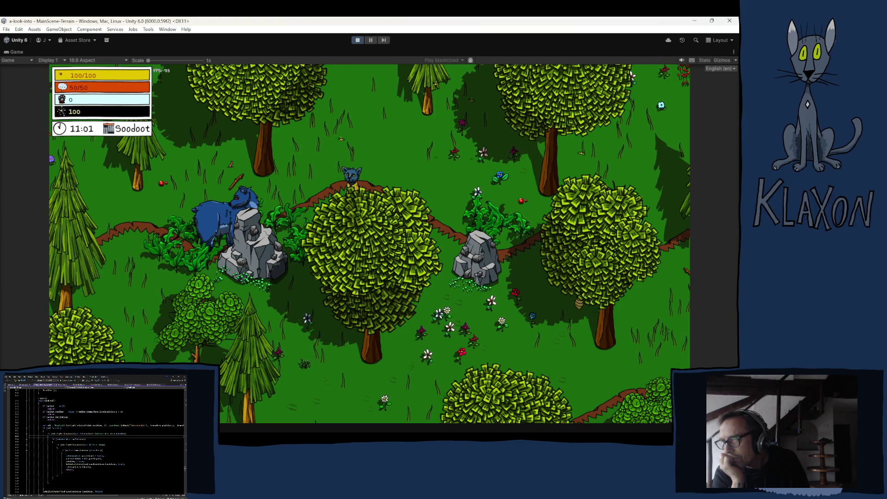
key(a)
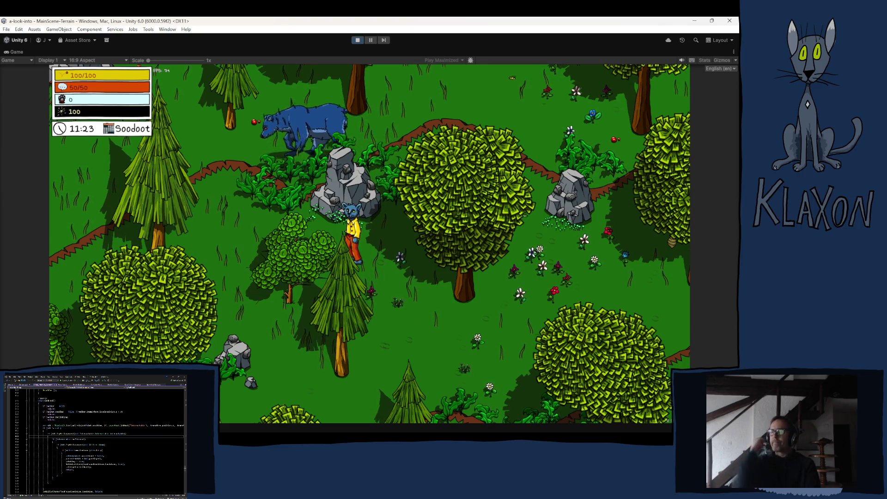
key(w)
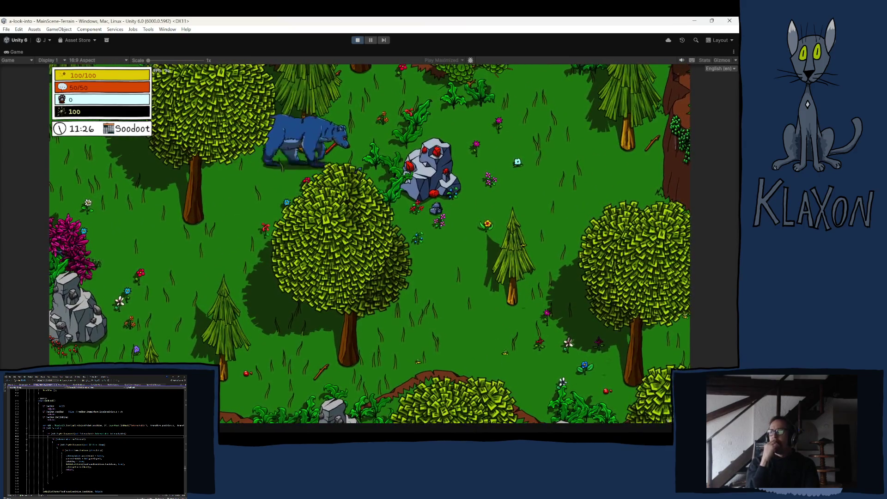
Follow the Bear south, then walk the cat north past the rocks to the red-crystal rock.
key(w)
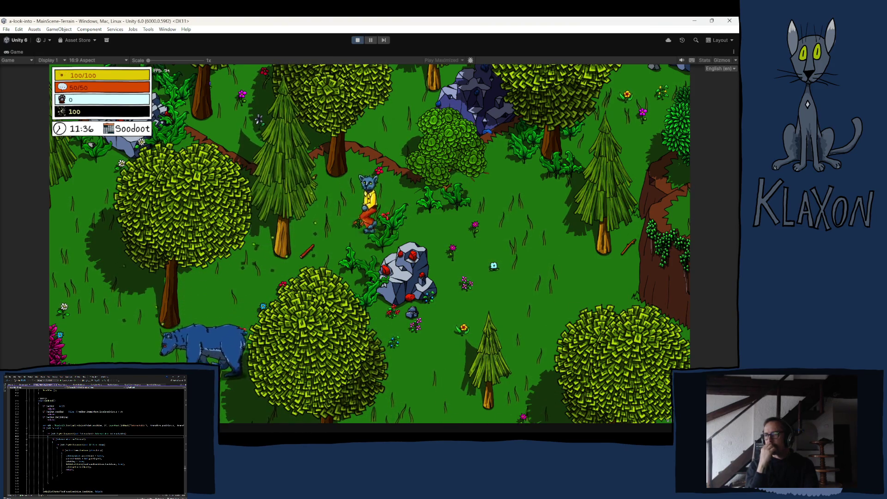
key(s)
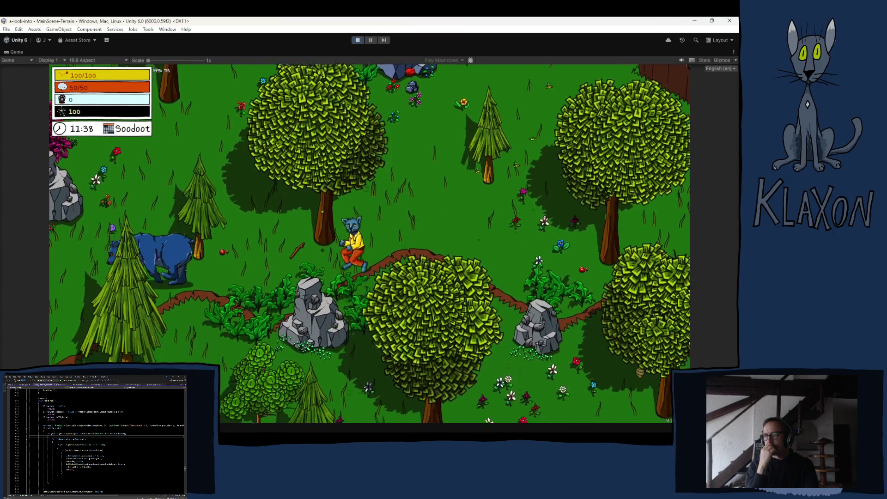
key(s)
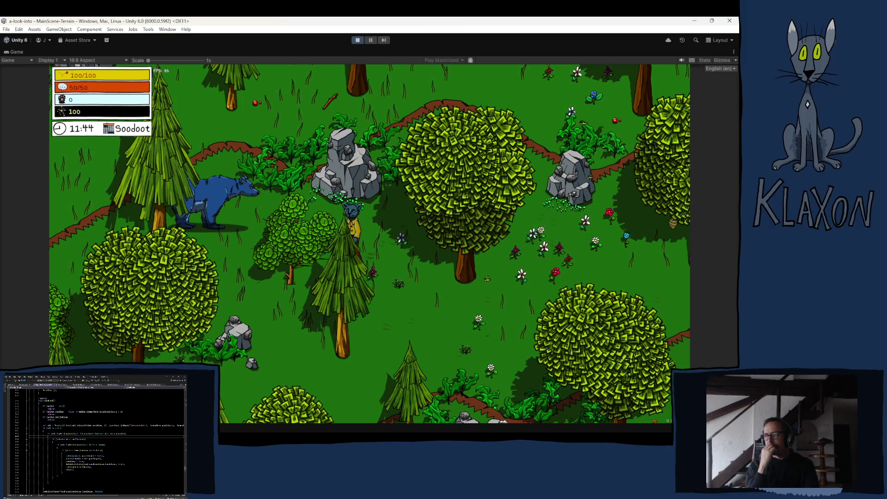
key(w)
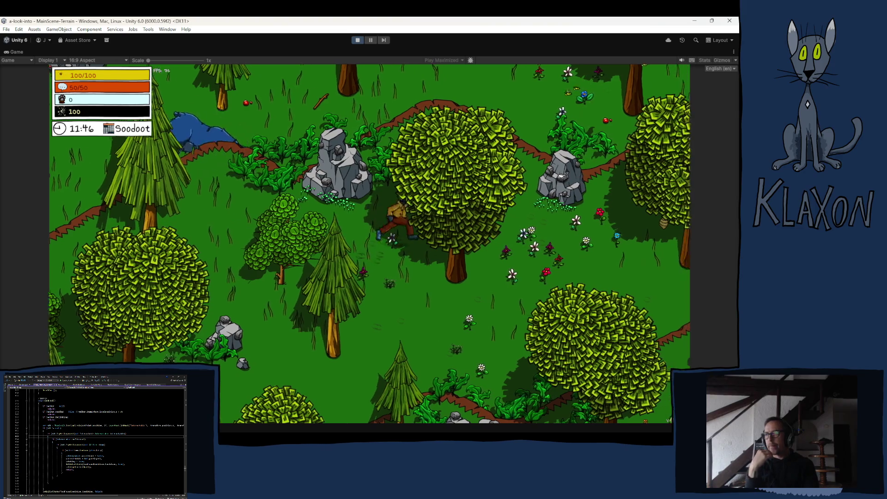
key(w)
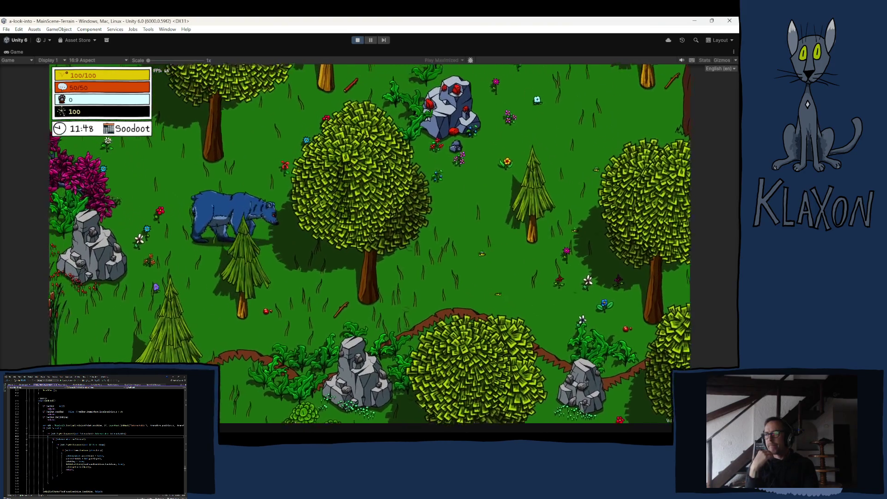
key(w)
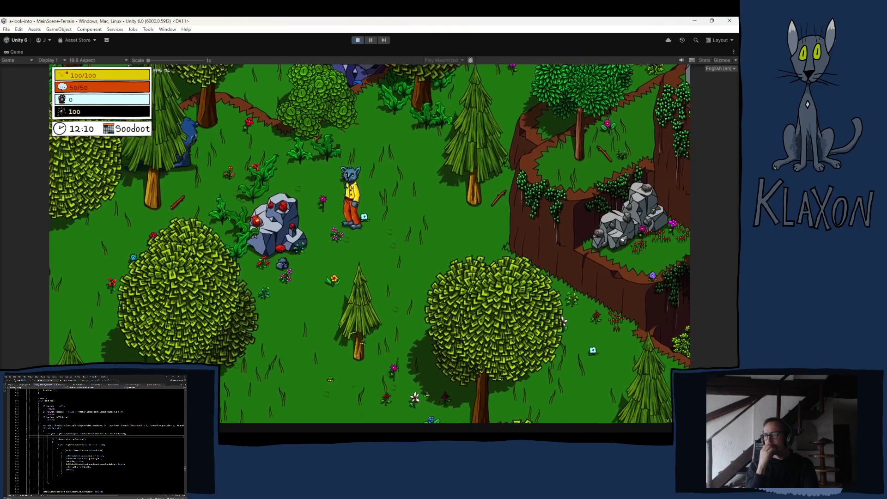
Walk the cat around the trees, then run down-left and down-right after the Bear toward the pond.
key(w)
key(d)
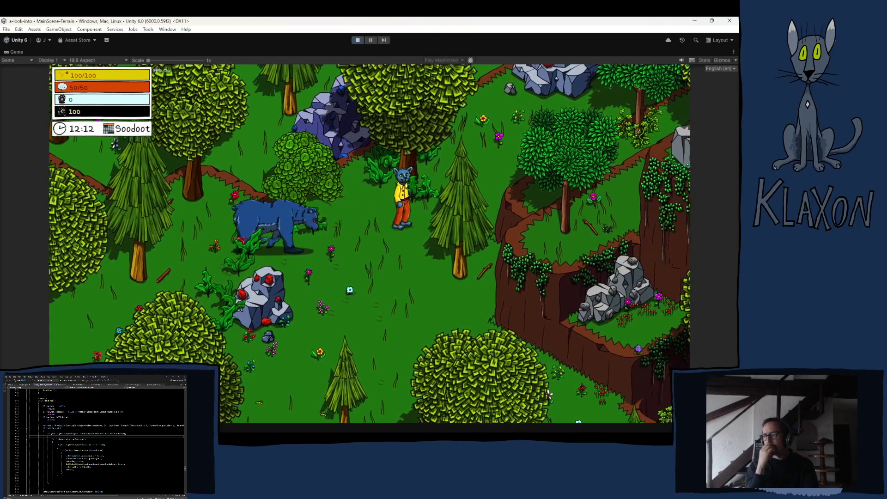
key(s)
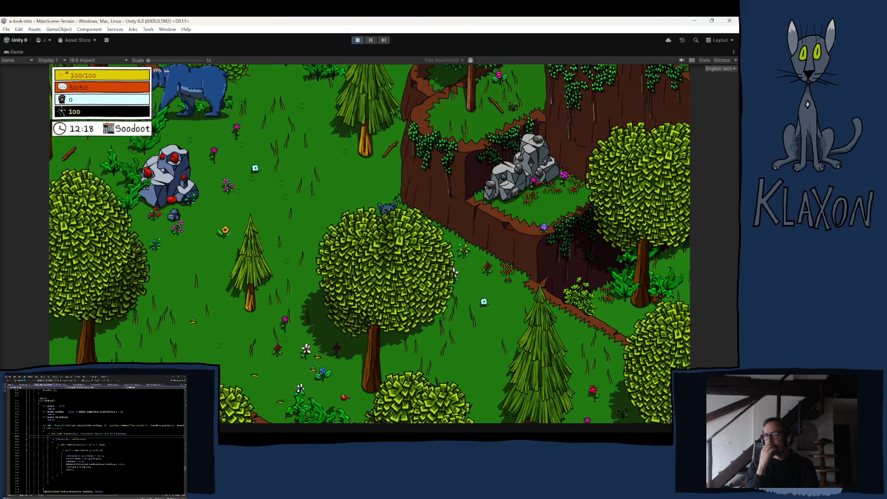
key(w)
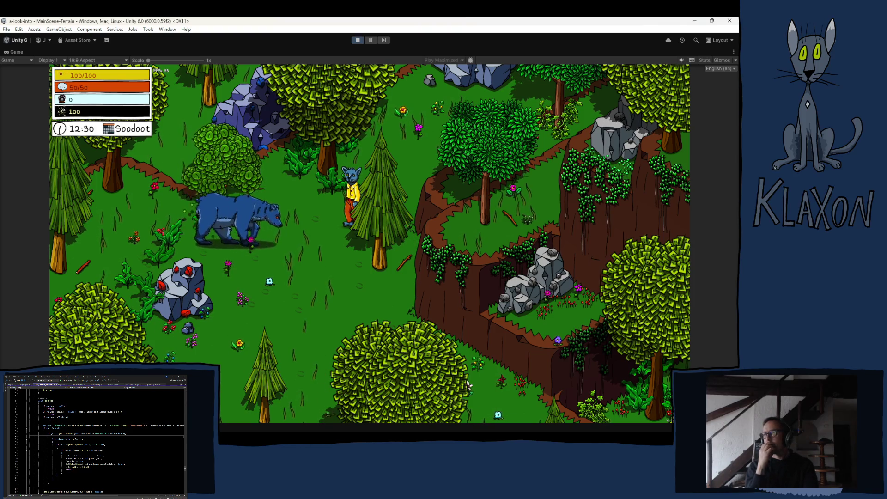
key(s)
key(a)
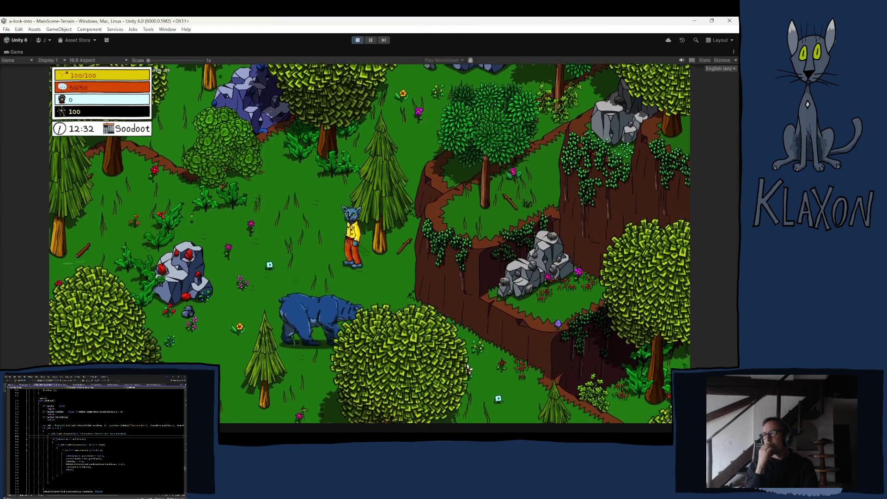
key(d)
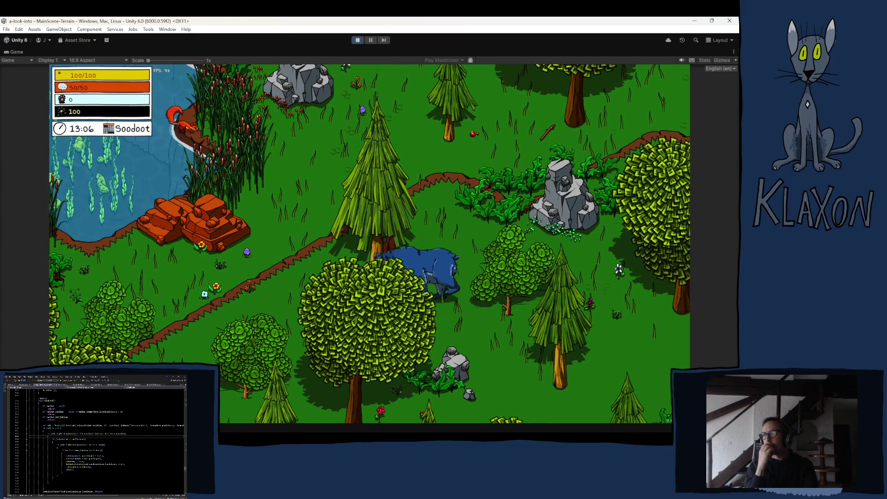
Run the cat down, then up-left through the forest after the Bear.
key(s)
key(a)
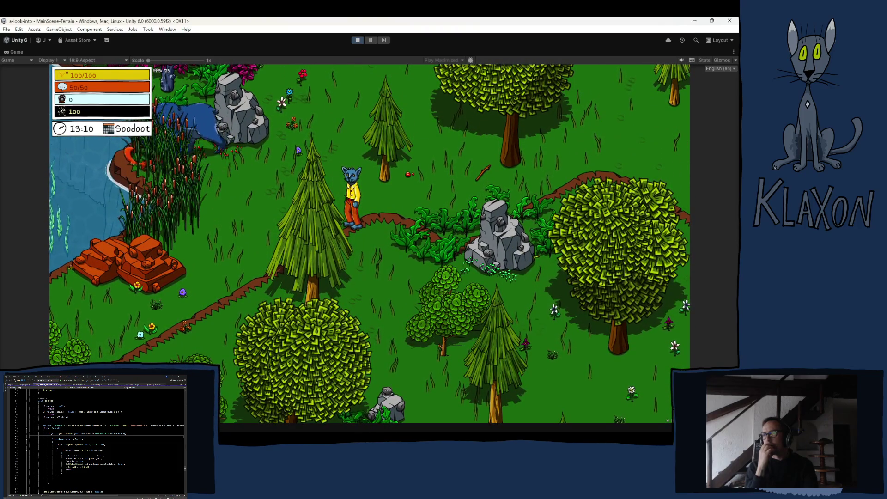
key(w)
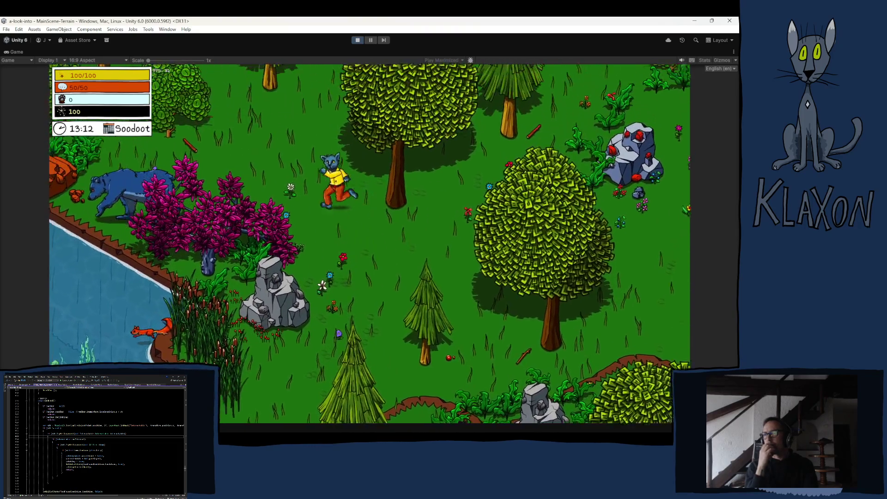
key(w)
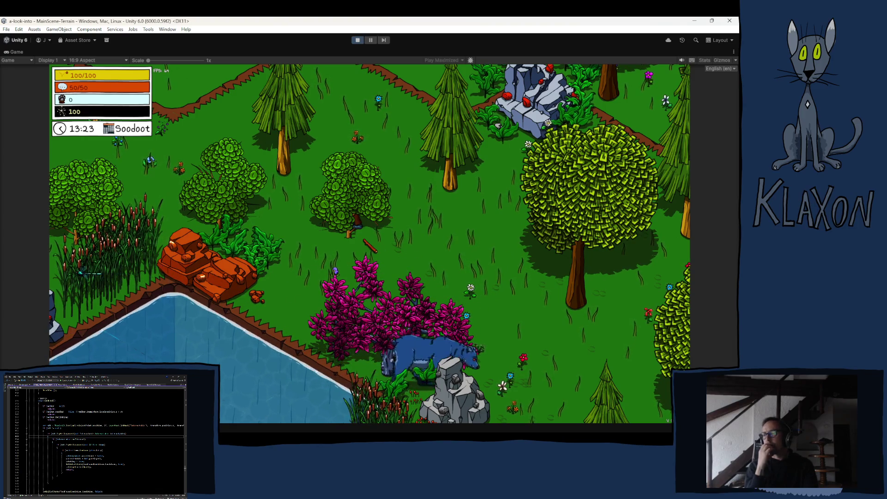
Walk the cat past the pond, settle it behind the small pine, then stop the game.
key(s)
key(d)
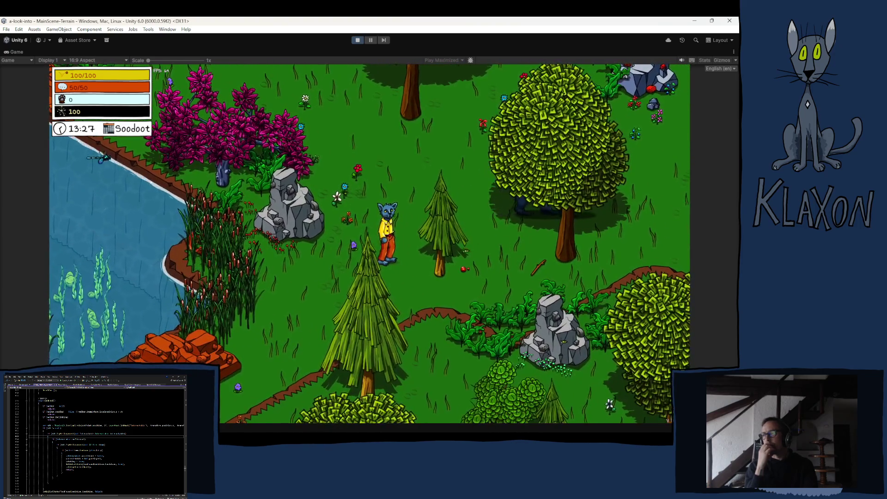
key(w)
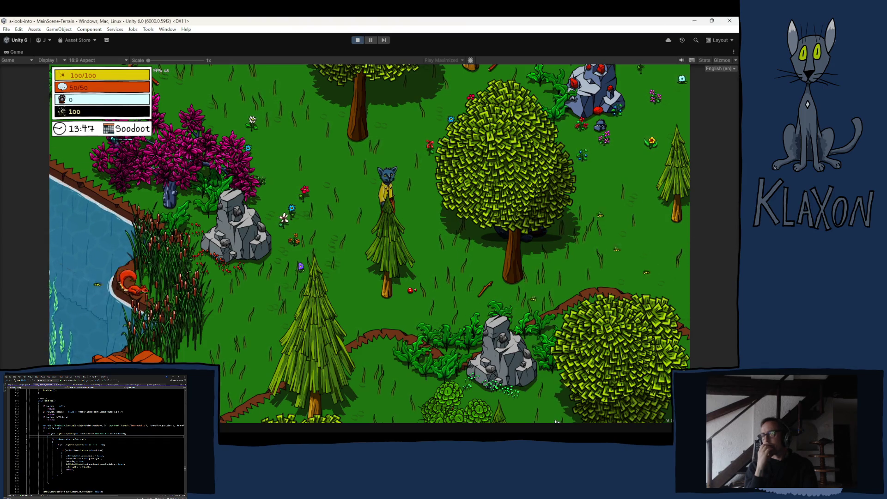
key(s)
key(w)
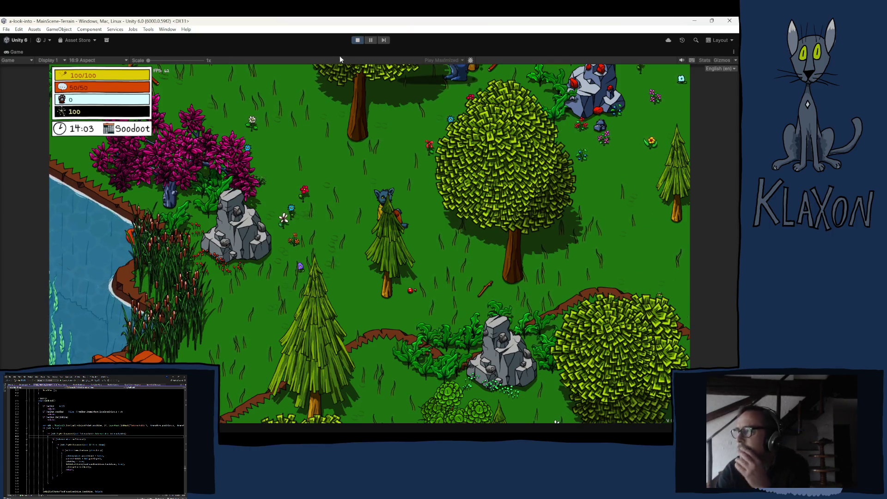
click(358, 40)
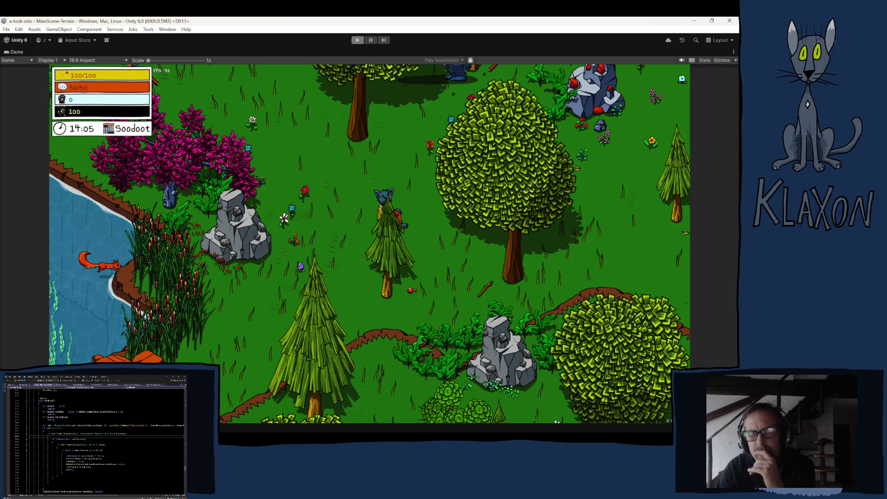
Finish exiting play mode with Ctrl+P.
key(ctrl+p)
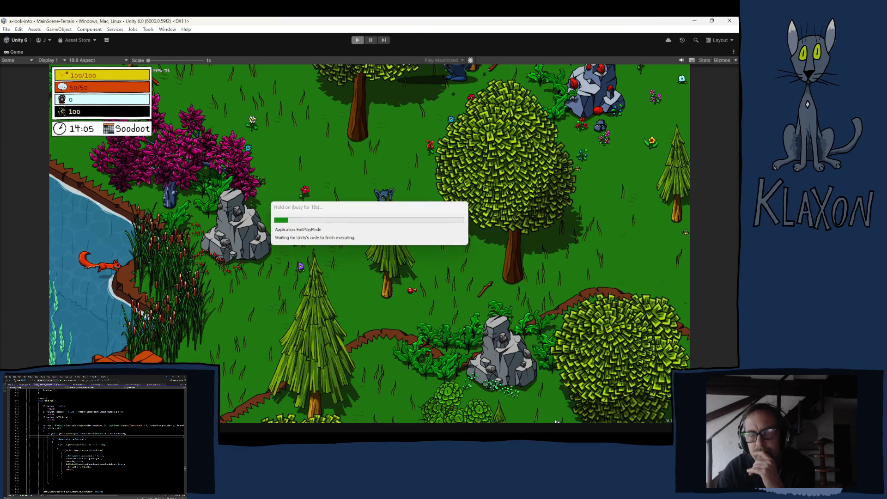